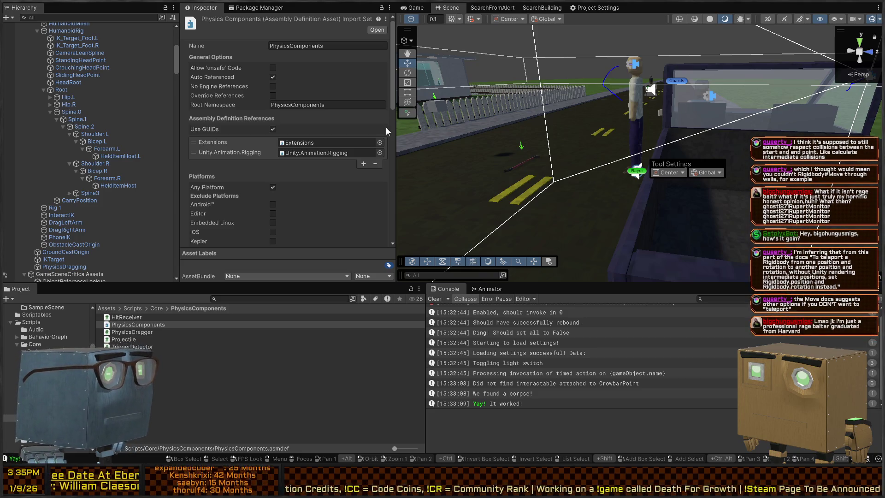
Enter play mode from the Game view and walk forward down the road
{"action": "left_click", "coordinate": [412, 7]}
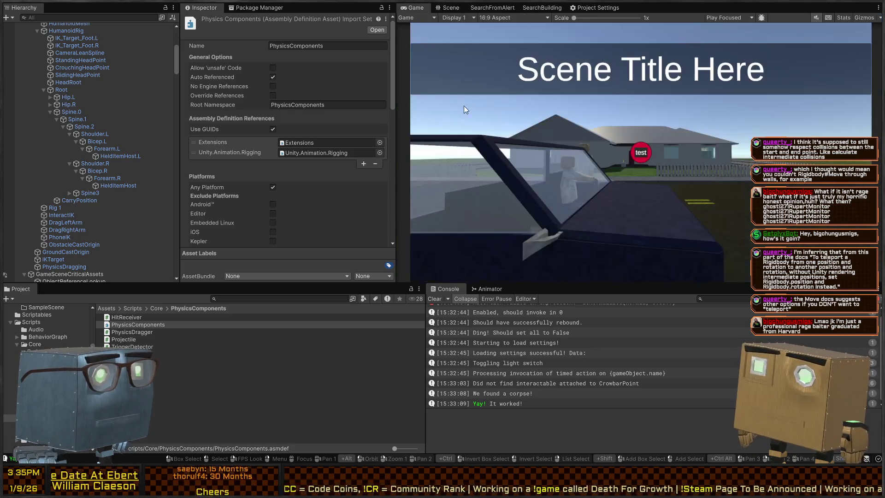
{"action": "key", "text": "ctrl+p"}
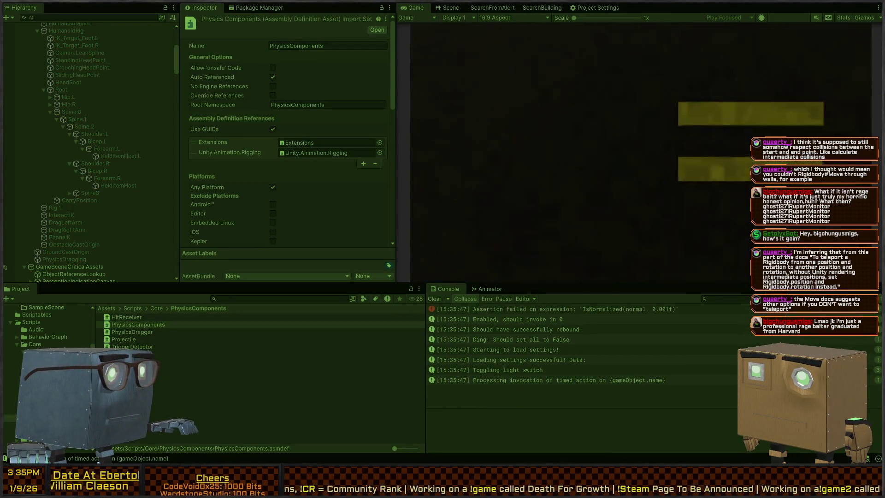
{"action": "mouse_move", "coordinate": [641, 152]}
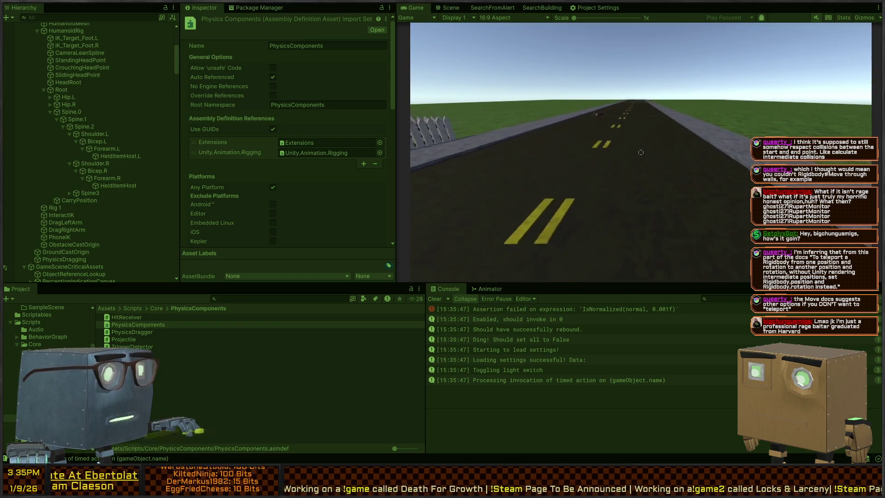
{"action": "key", "text": "w"}
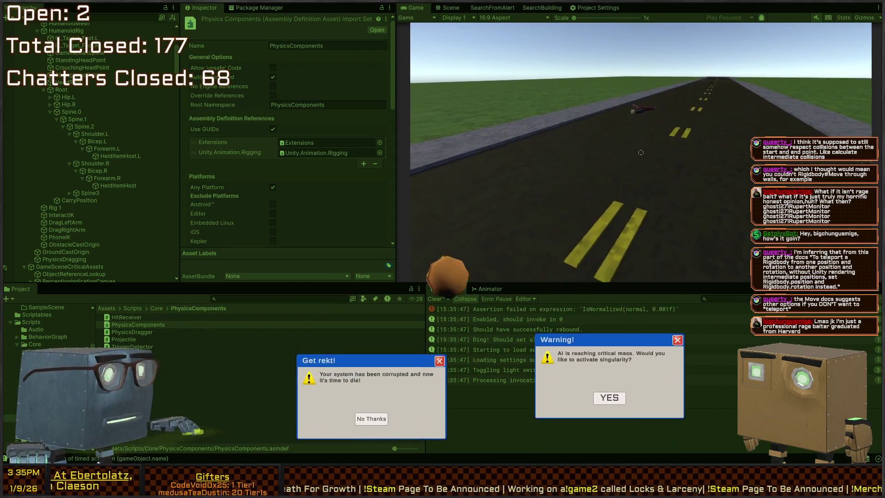
Walk up to the fallen guard's ragdoll and grab it with F to drag it
{"action": "key", "text": "w"}
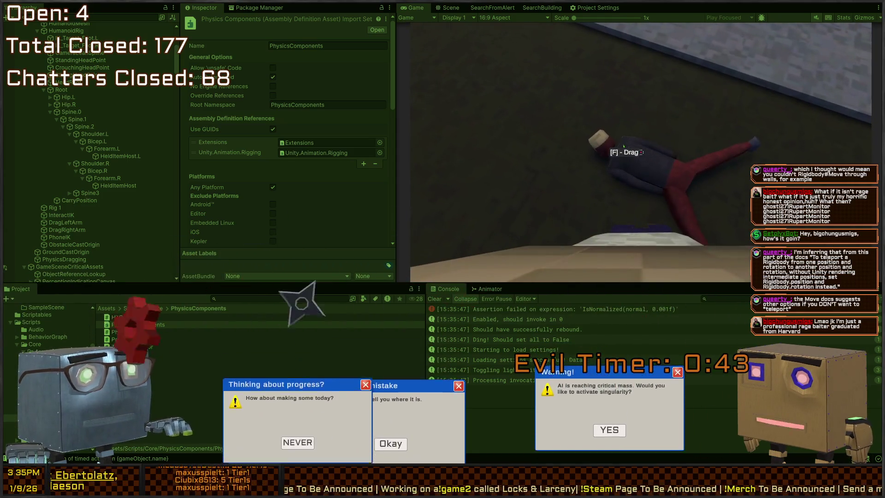
{"action": "key", "text": "f"}
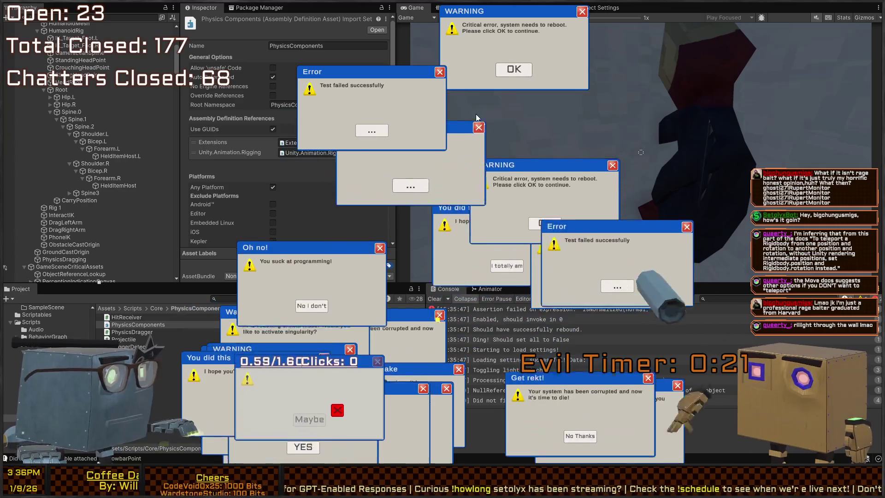
{"action": "key", "text": "alt+Tab"}
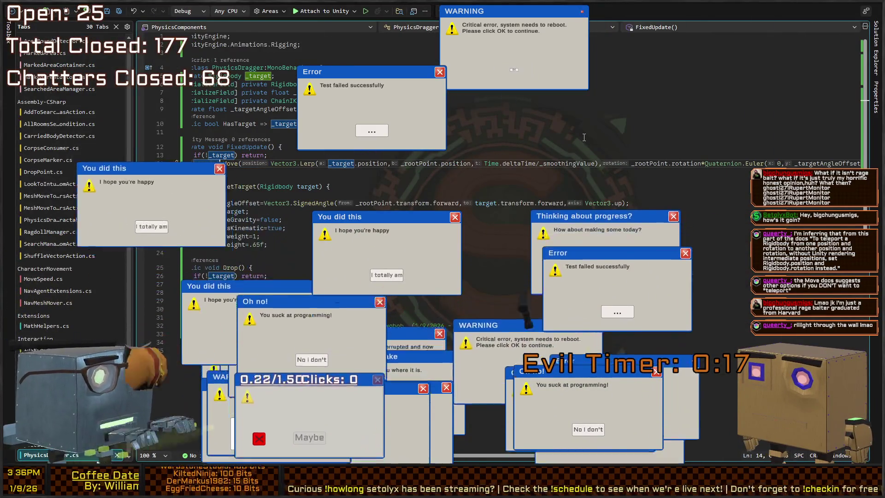
Replace line 14's direct position assignment in FixedUpdate with _target.MovePosition()
{"action": "key", "text": "Return"}
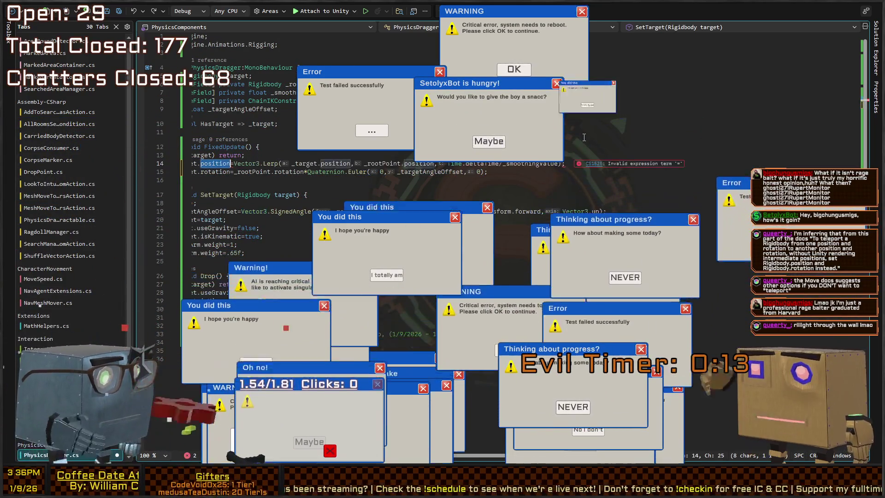
{"action": "left_click", "coordinate": [197, 163]}
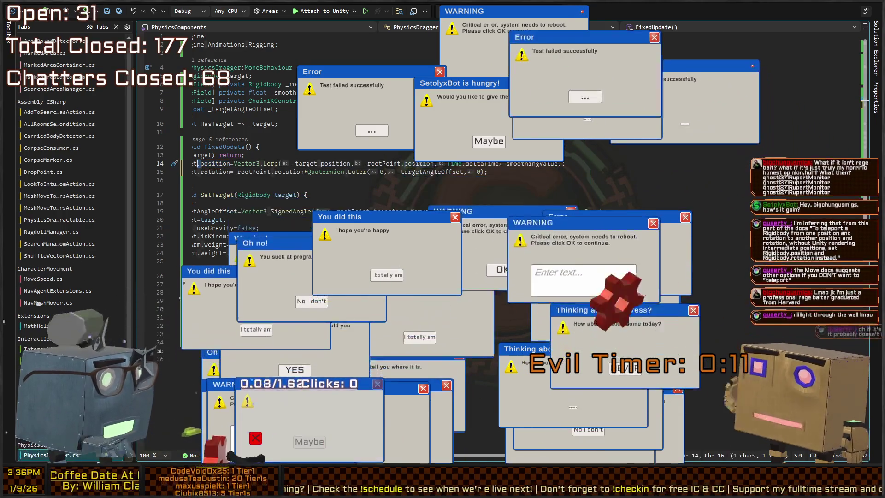
{"action": "key", "text": "Delete"}
{"action": "key", "text": "Delete"}
{"action": "key", "text": "Delete"}
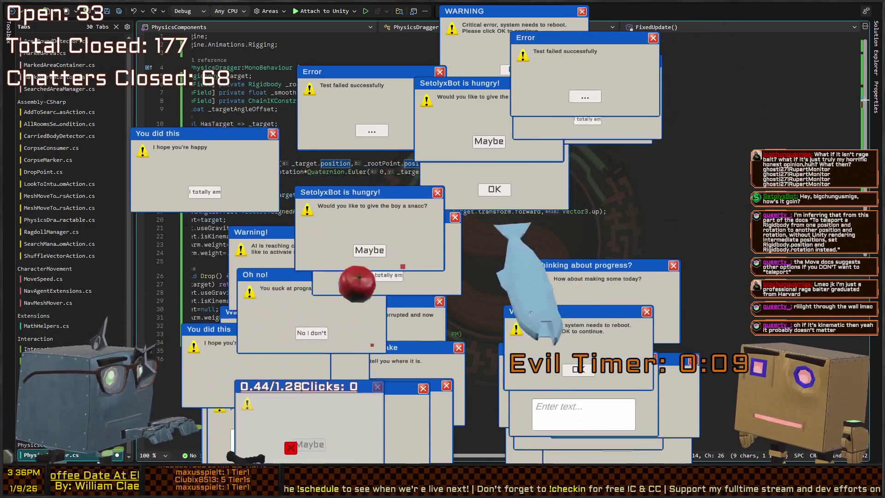
{"action": "type", "text": "."}
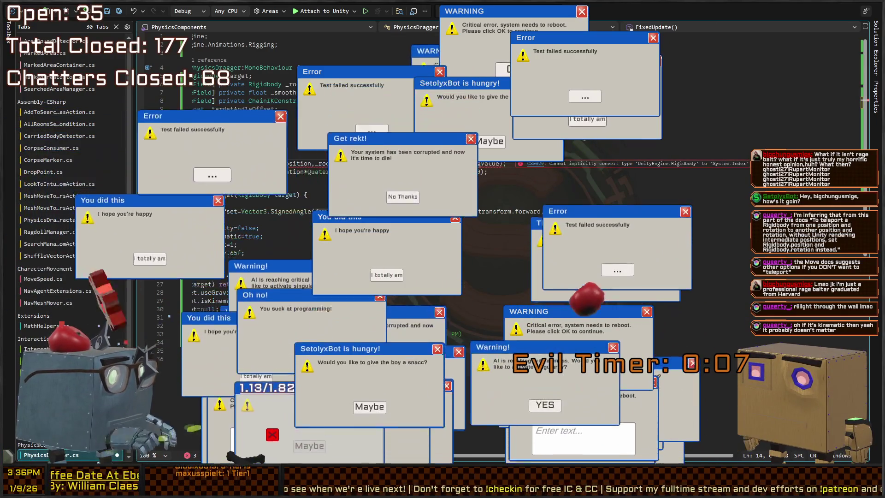
{"action": "type", "text": "MovePosition(Vect"}
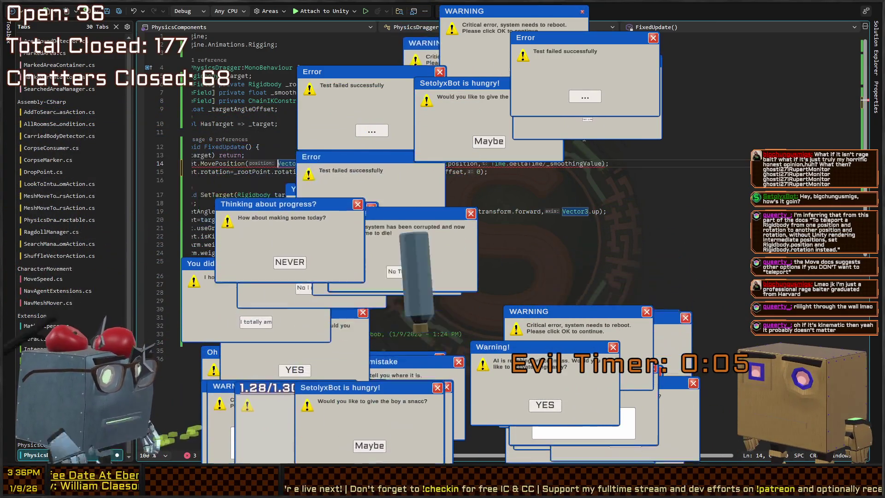
{"action": "type", "text": ")"}
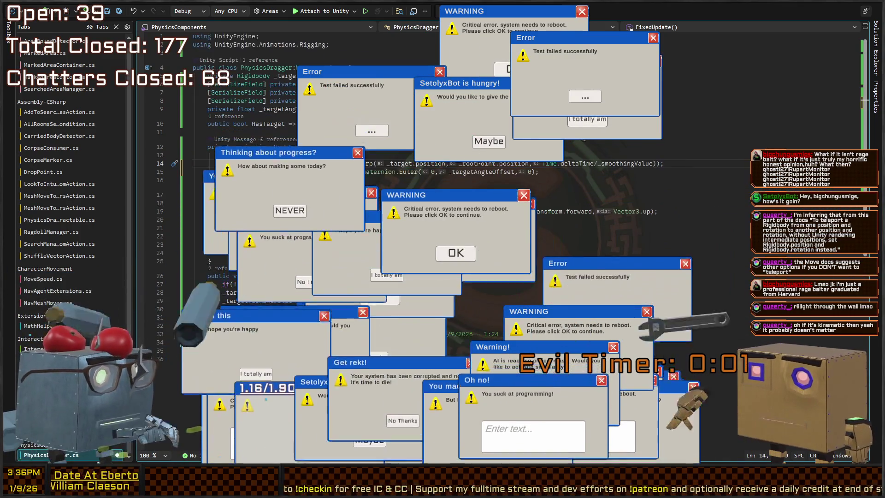
{"action": "key", "text": "Down"}
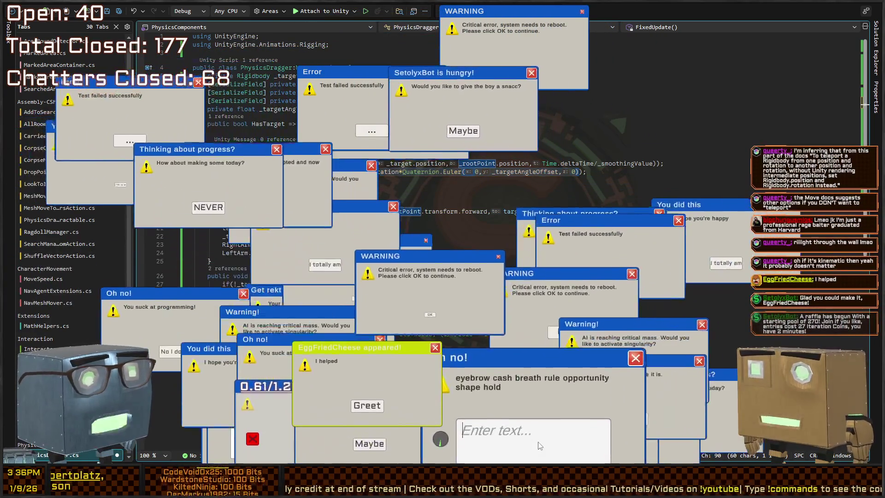
{"action": "type", "text": "eyebrow"}
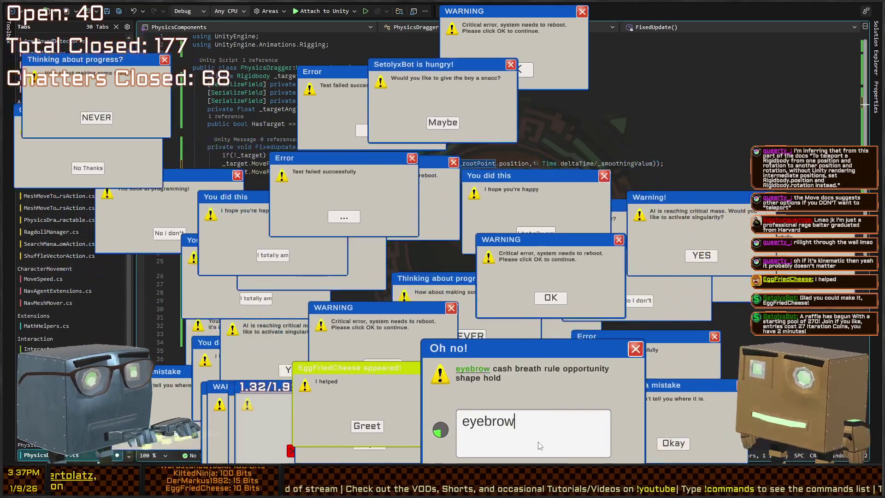
{"action": "type", "text": " cash breath rule op"}
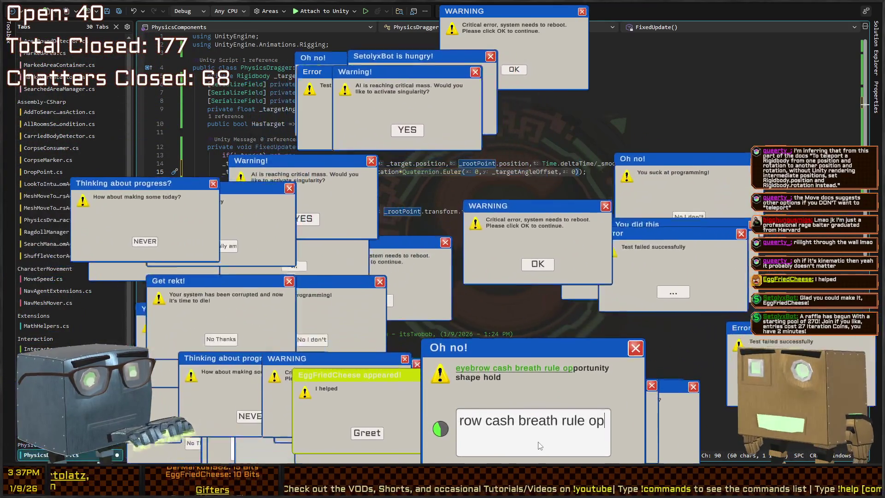
{"action": "type", "text": "portunity shape hold"}
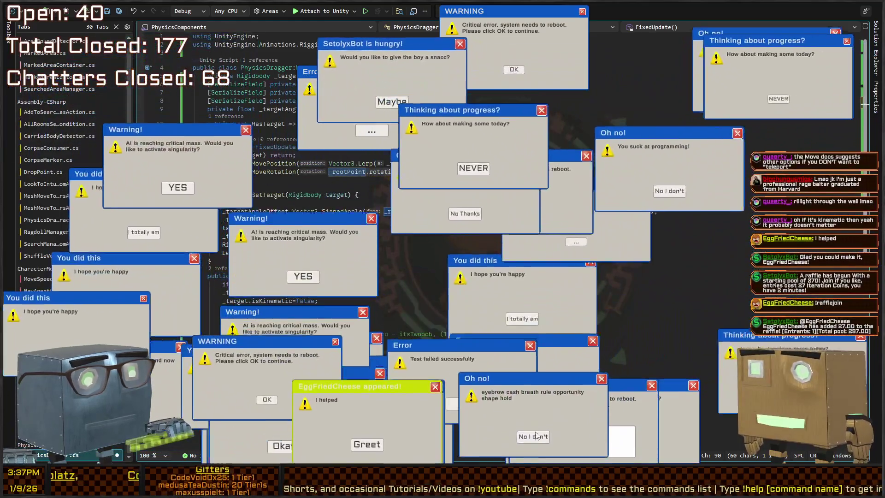
{"action": "left_click", "coordinate": [535, 436]}
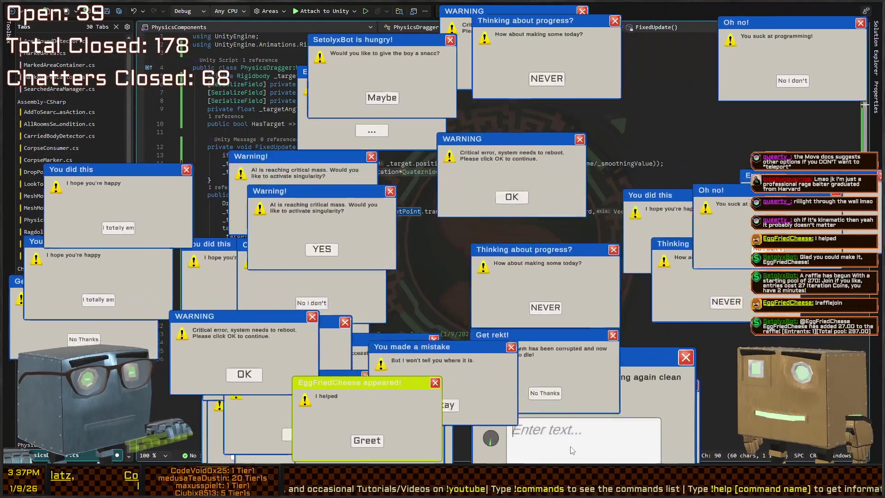
{"action": "type", "text": "load conclude or"}
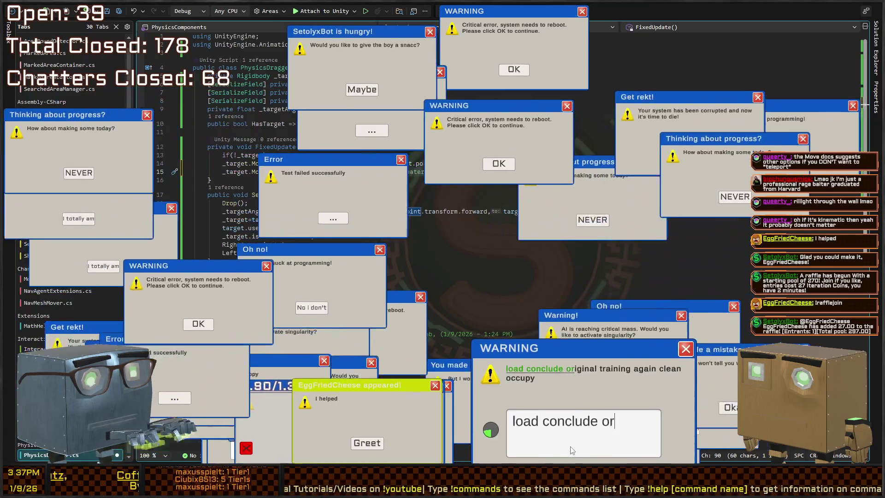
{"action": "type", "text": "iginal training again "}
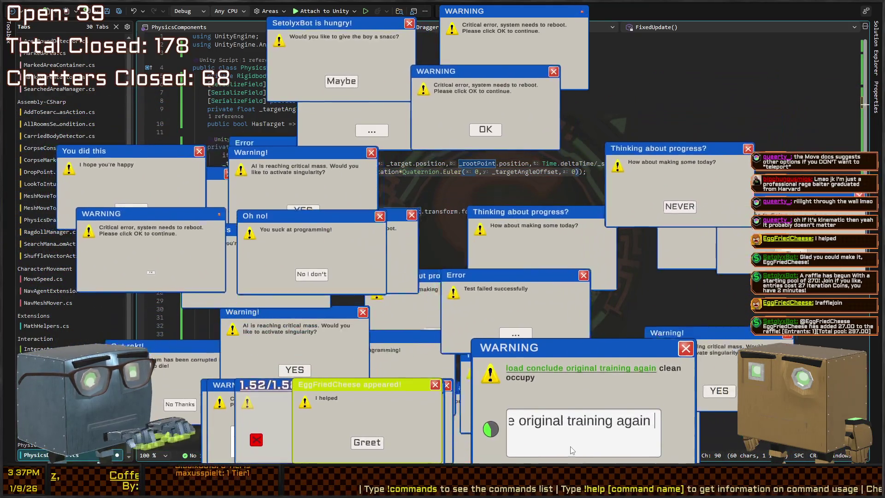
{"action": "type", "text": "clean occupy"}
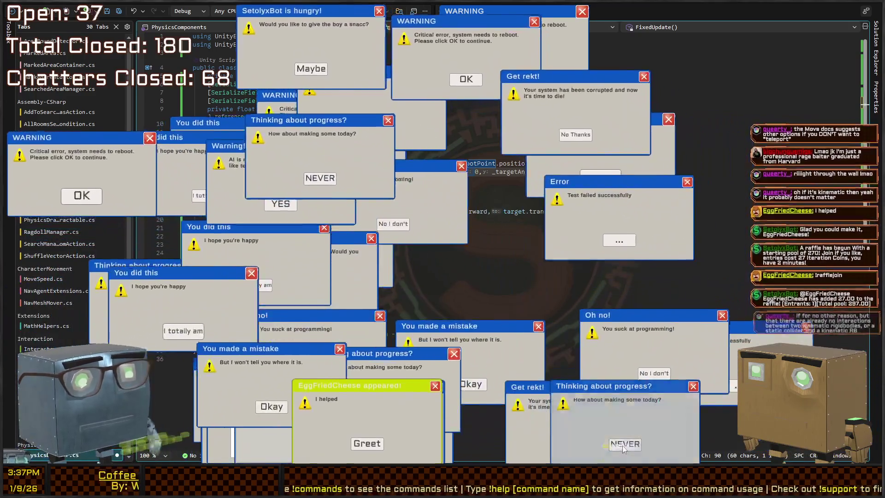
Dismiss the first batch of pop-ups, including the warning, broken-streak and mistake pop-ups
{"action": "left_click", "coordinate": [625, 444]}
{"action": "left_click", "coordinate": [594, 422]}
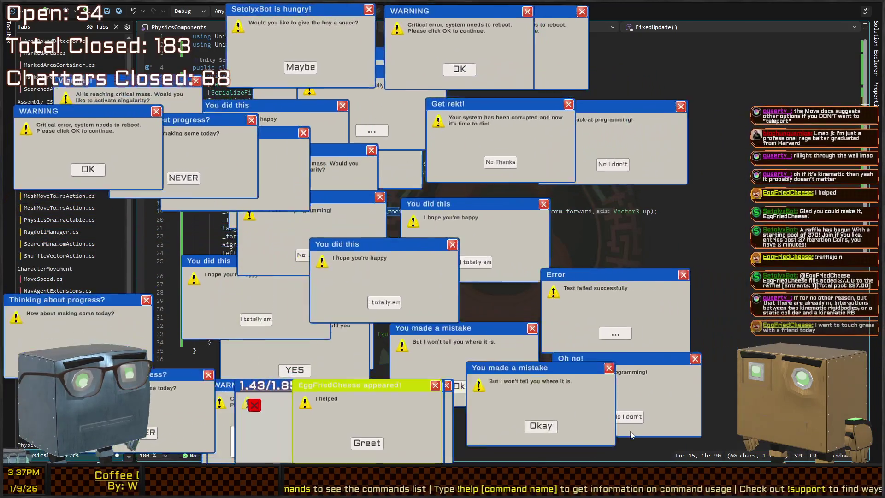
{"action": "left_click", "coordinate": [627, 444]}
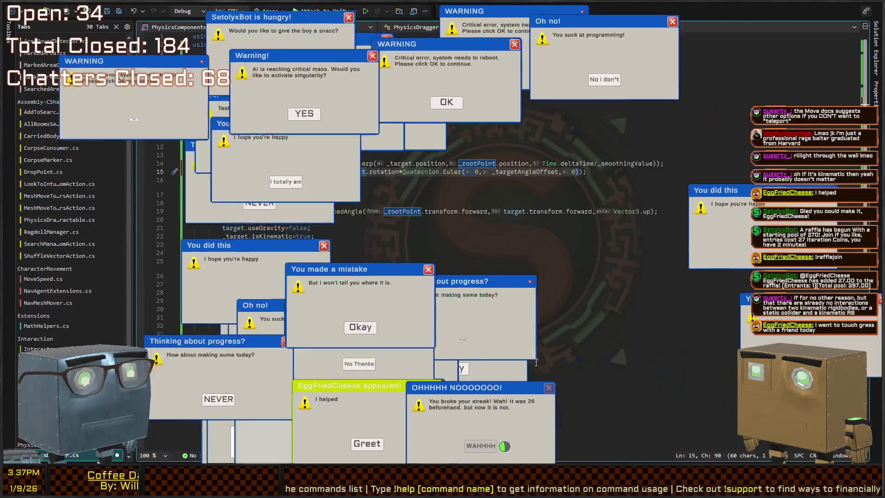
{"action": "left_click", "coordinate": [545, 360]}
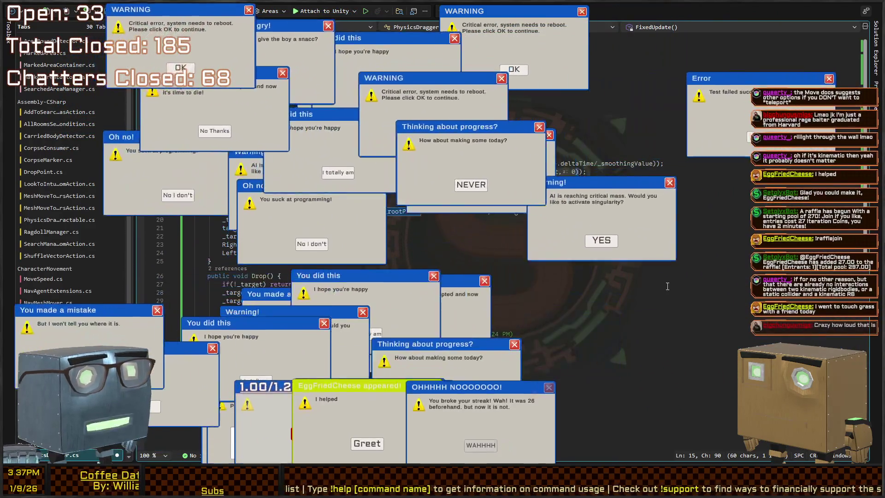
{"action": "left_click", "coordinate": [666, 262]}
{"action": "left_click", "coordinate": [594, 293]}
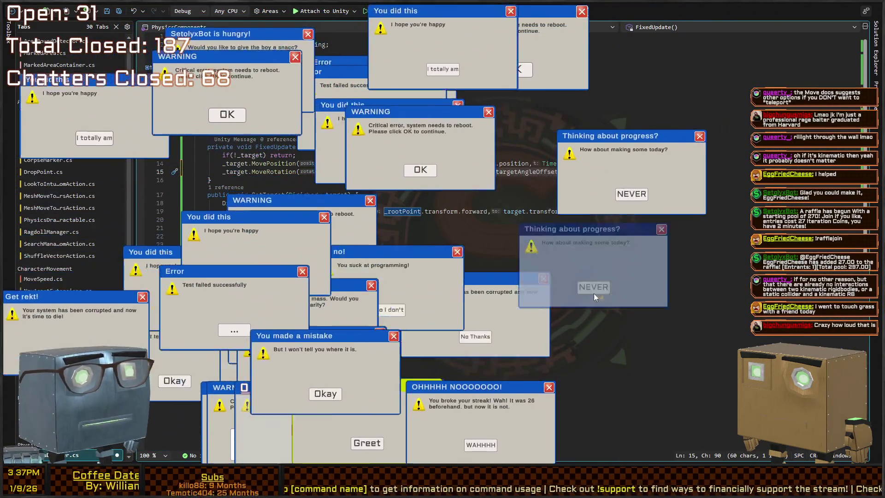
{"action": "left_click", "coordinate": [652, 214]}
{"action": "left_click", "coordinate": [593, 264]}
{"action": "left_click", "coordinate": [409, 193]}
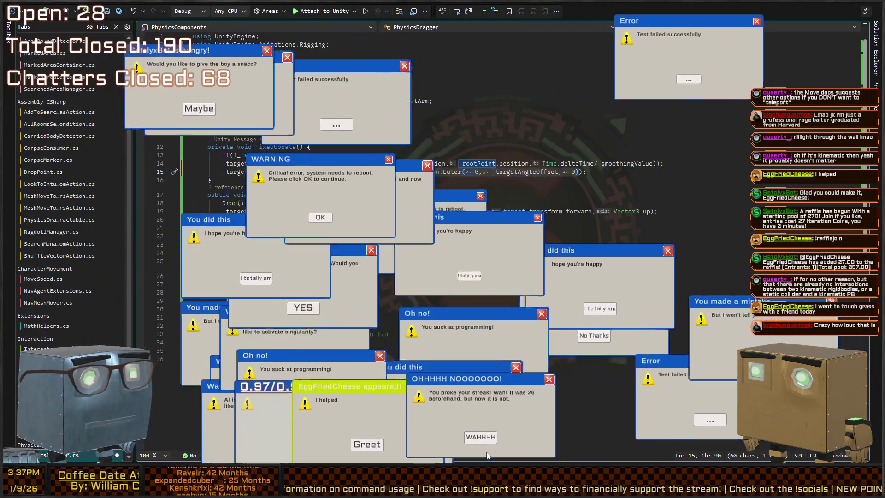
{"action": "left_click", "coordinate": [481, 439]}
{"action": "left_click", "coordinate": [360, 446]}
{"action": "left_click", "coordinate": [399, 444]}
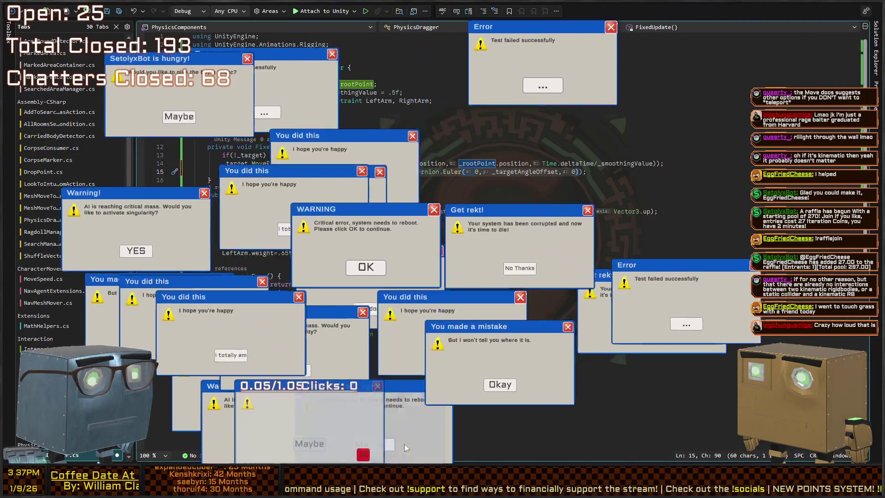
{"action": "left_click", "coordinate": [442, 337]}
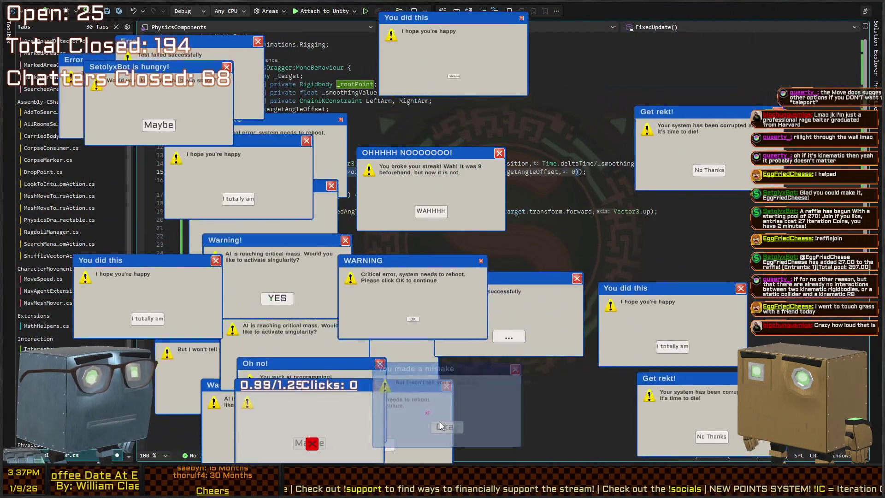
Close the next pop-ups, including the error, singularity warning and 'You did this' ones
{"action": "left_click", "coordinate": [431, 211]}
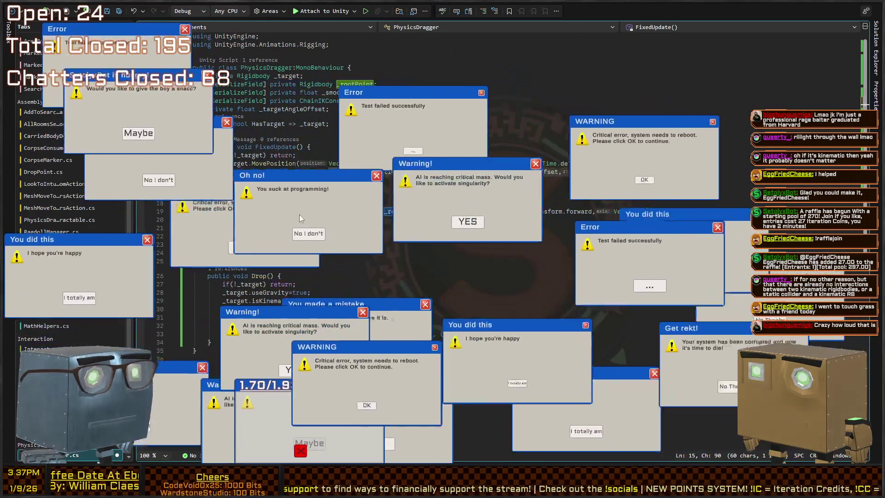
{"action": "left_click", "coordinate": [645, 255]}
{"action": "left_click", "coordinate": [569, 194]}
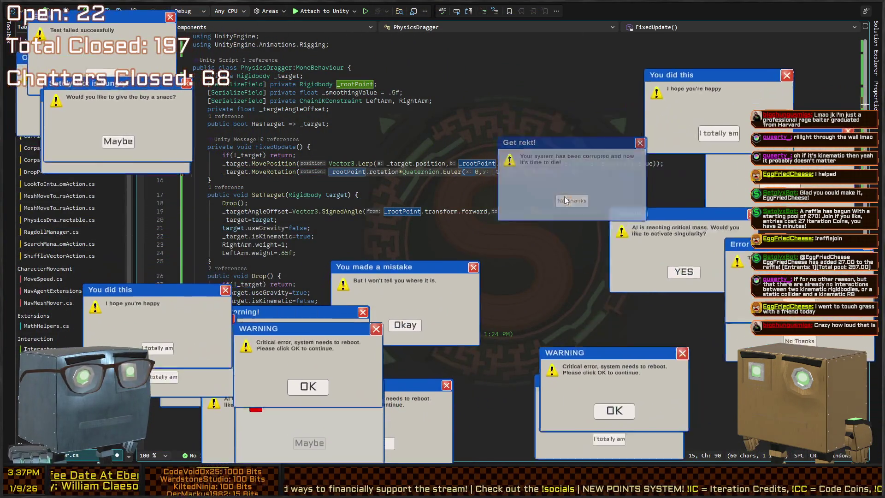
{"action": "left_click", "coordinate": [600, 214]}
{"action": "left_click", "coordinate": [631, 217]}
{"action": "left_click", "coordinate": [600, 203]}
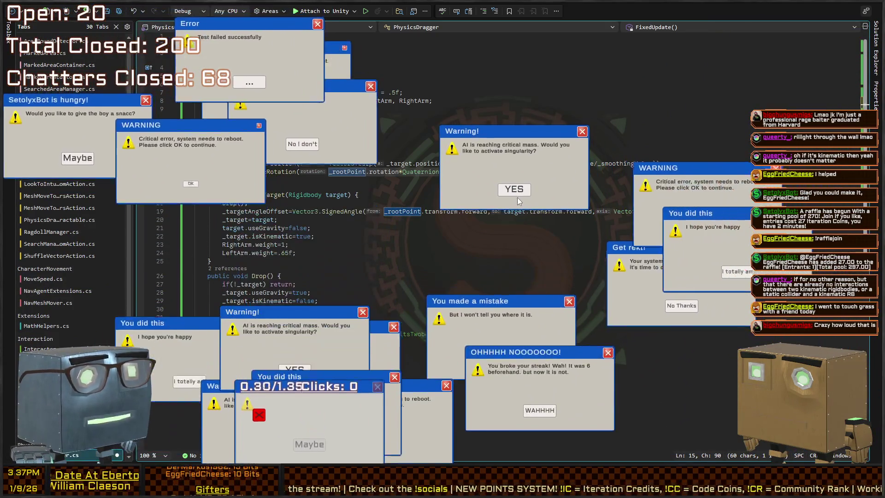
{"action": "left_click", "coordinate": [518, 197]}
{"action": "left_click", "coordinate": [546, 280]}
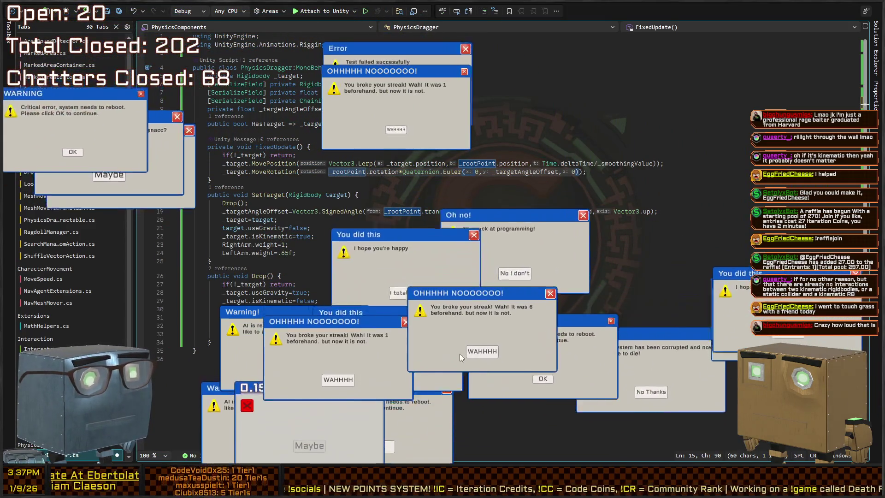
{"action": "left_click", "coordinate": [518, 316]}
{"action": "left_click", "coordinate": [433, 328]}
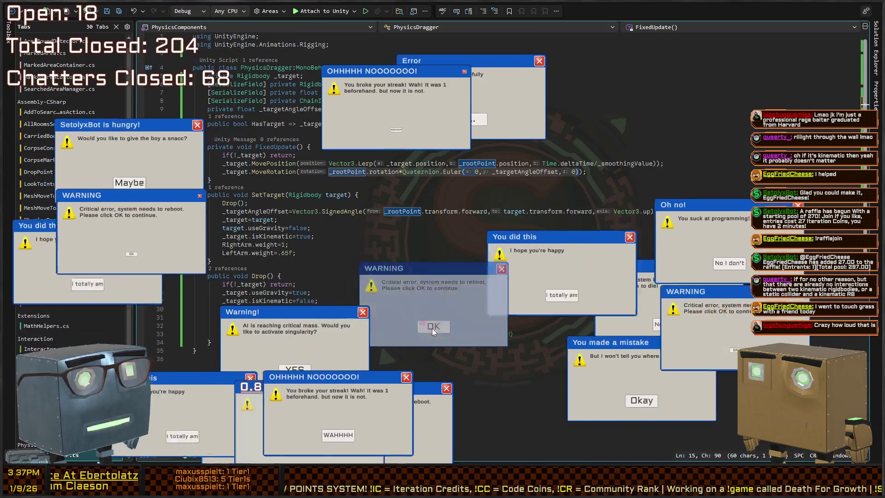
{"action": "left_click", "coordinate": [366, 138]}
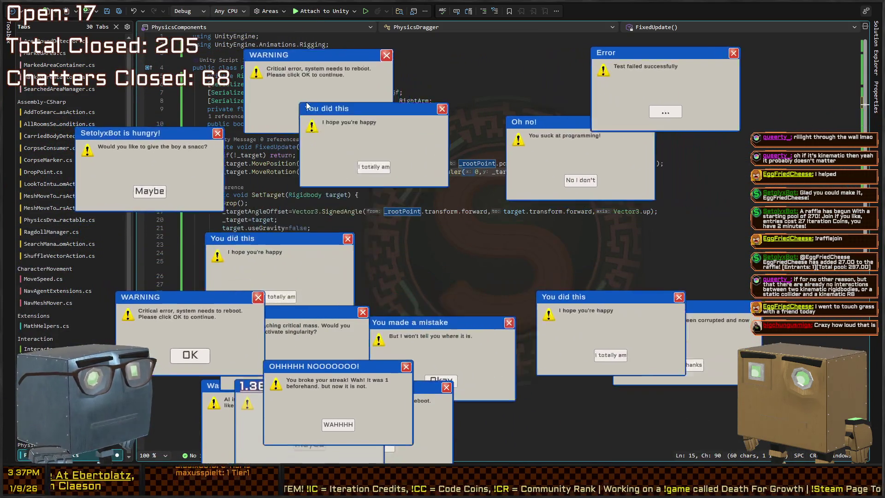
Close more pop-ups, including Oh no, critical error, hungry bot and singularity warning
{"action": "left_click", "coordinate": [480, 116]}
{"action": "left_click", "coordinate": [436, 149]}
{"action": "left_click", "coordinate": [556, 166]}
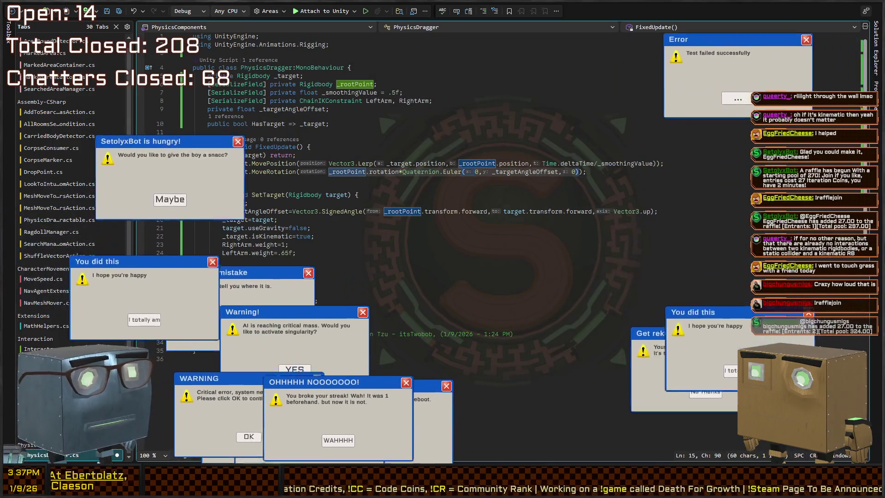
{"action": "left_click", "coordinate": [322, 254]}
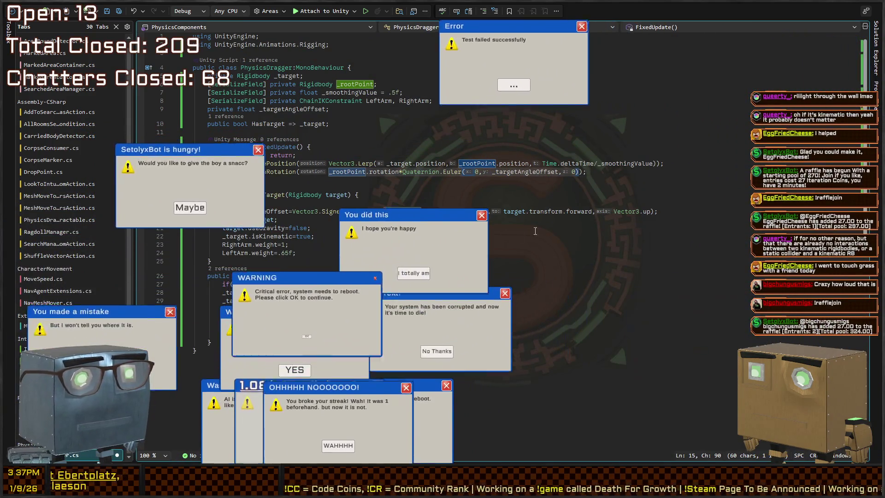
{"action": "left_click", "coordinate": [321, 254]}
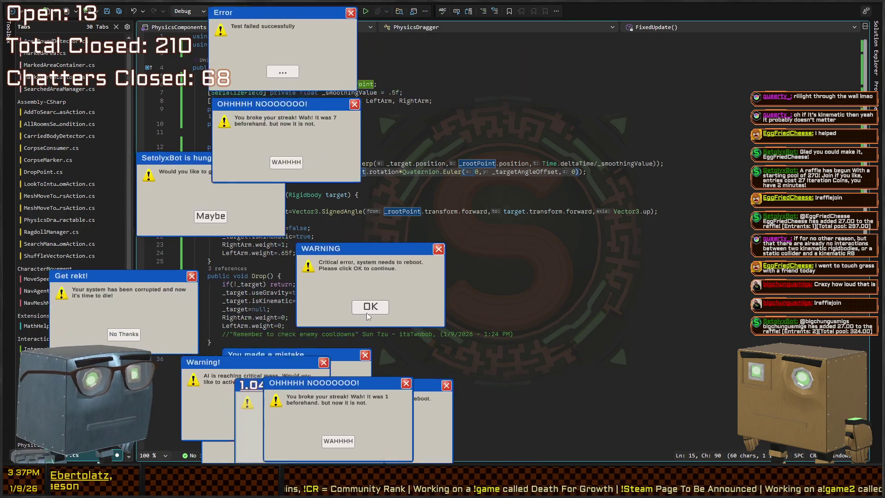
{"action": "left_click", "coordinate": [367, 308]}
{"action": "left_click", "coordinate": [296, 259]}
{"action": "left_click", "coordinate": [227, 273]}
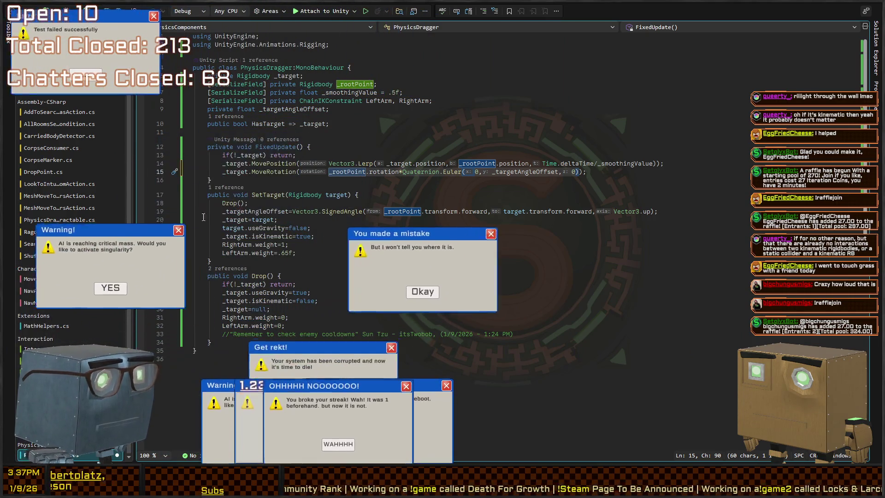
{"action": "left_click", "coordinate": [143, 235]}
{"action": "left_click", "coordinate": [353, 445]}
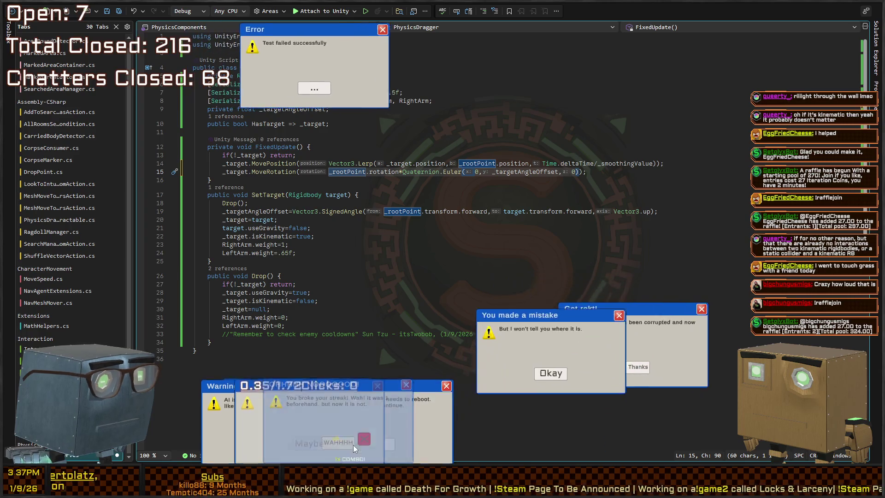
{"action": "left_click", "coordinate": [328, 436]}
Close the twelve-click pop-up by chasing its jumping close target
{"action": "left_click", "coordinate": [362, 438]}
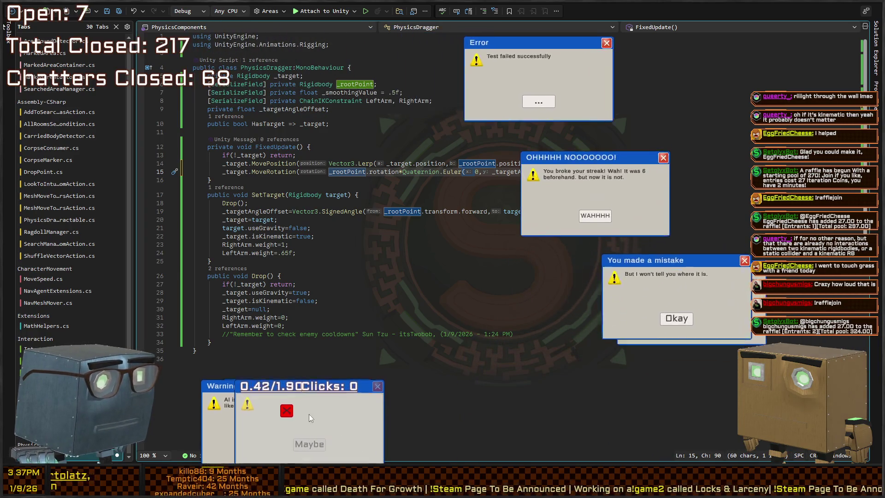
{"action": "left_click", "coordinate": [332, 420]}
{"action": "left_click", "coordinate": [309, 442]}
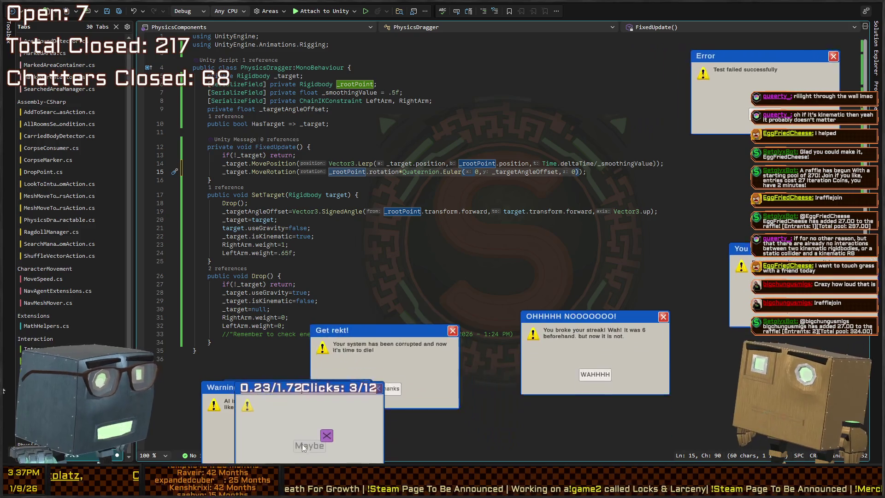
{"action": "left_click", "coordinate": [302, 444]}
{"action": "left_click", "coordinate": [324, 435]}
{"action": "left_click", "coordinate": [329, 416]}
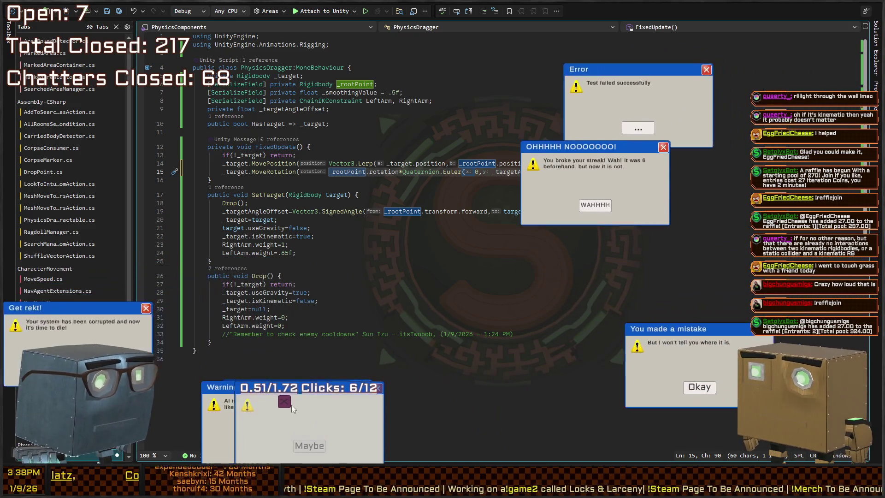
{"action": "left_click", "coordinate": [282, 429]}
{"action": "left_click", "coordinate": [281, 437]}
{"action": "left_click", "coordinate": [256, 431]}
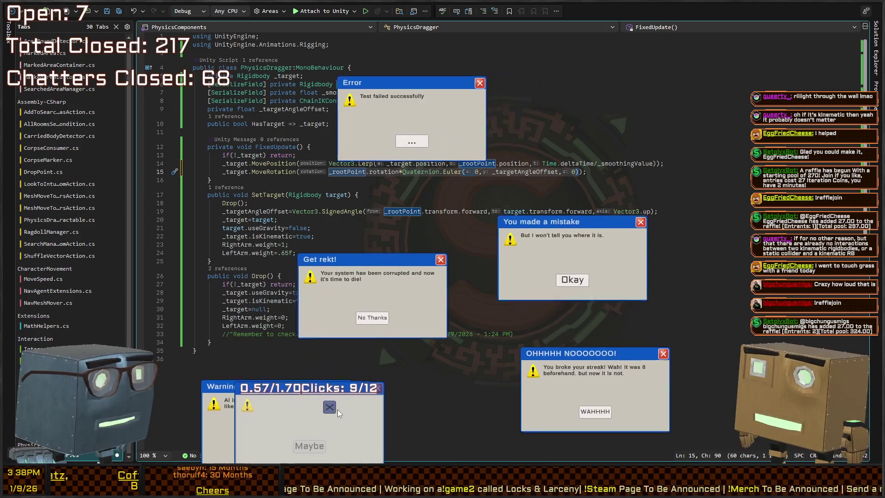
{"action": "left_click", "coordinate": [338, 410]}
{"action": "left_click", "coordinate": [333, 438]}
{"action": "left_click", "coordinate": [287, 438]}
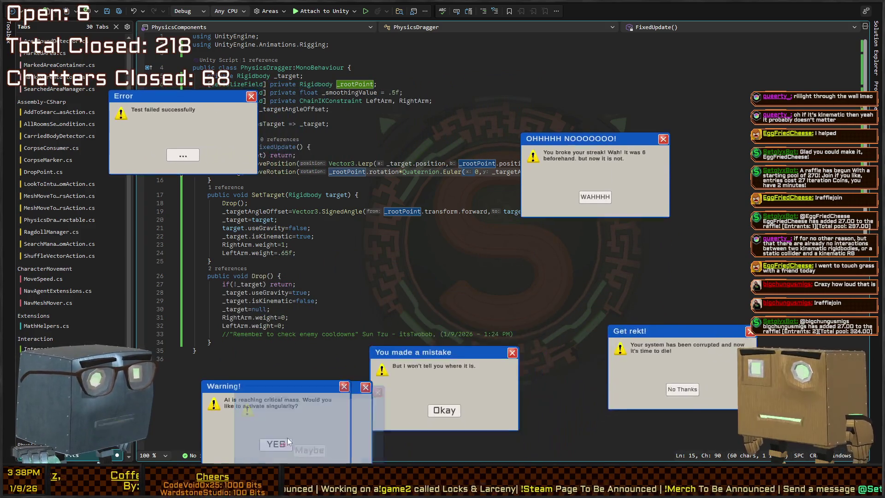
Clear the last pop-ups (mistake, Get rekt, broken-streak) and return to Unity to recompile
{"action": "left_click", "coordinate": [276, 442]}
{"action": "left_click", "coordinate": [296, 435]}
{"action": "left_click", "coordinate": [366, 292]}
{"action": "left_click", "coordinate": [811, 322]}
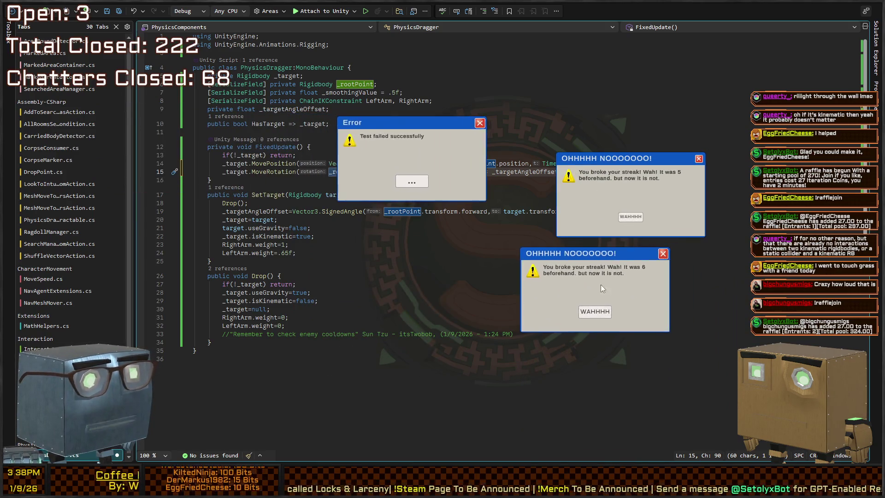
{"action": "left_click", "coordinate": [591, 352]}
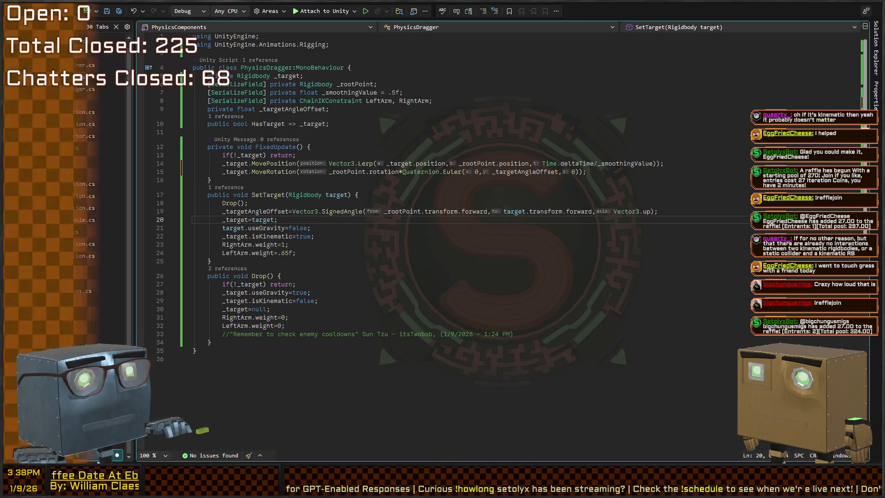
{"action": "key", "text": "alt+Tab"}
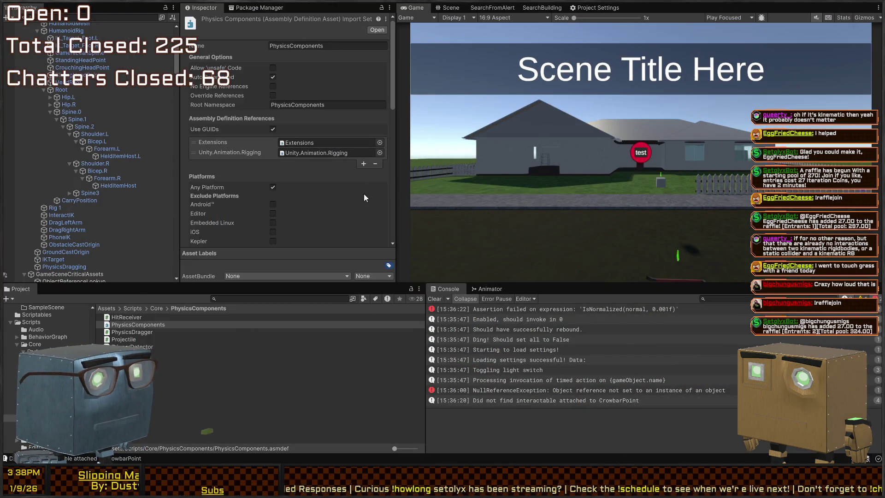
{"action": "key", "text": "alt+Tab"}
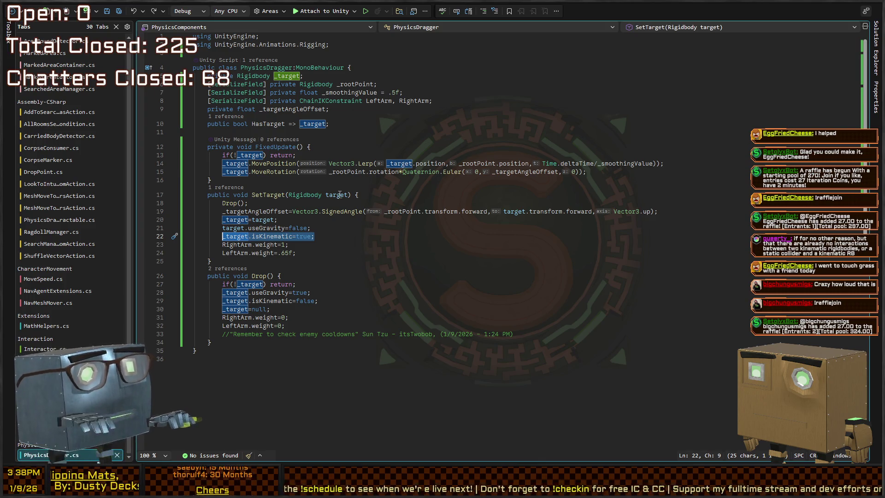
{"action": "key", "text": "alt+Tab"}
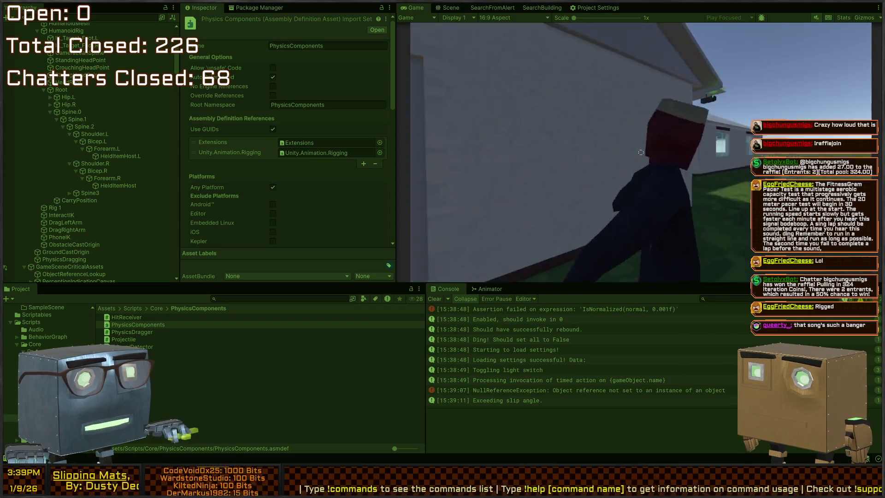
Browse the rig's Spine.1, Spine.2 and Bicep.L bones in the Hierarchy
{"action": "left_click", "coordinate": [75, 106]}
{"action": "left_click", "coordinate": [76, 120]}
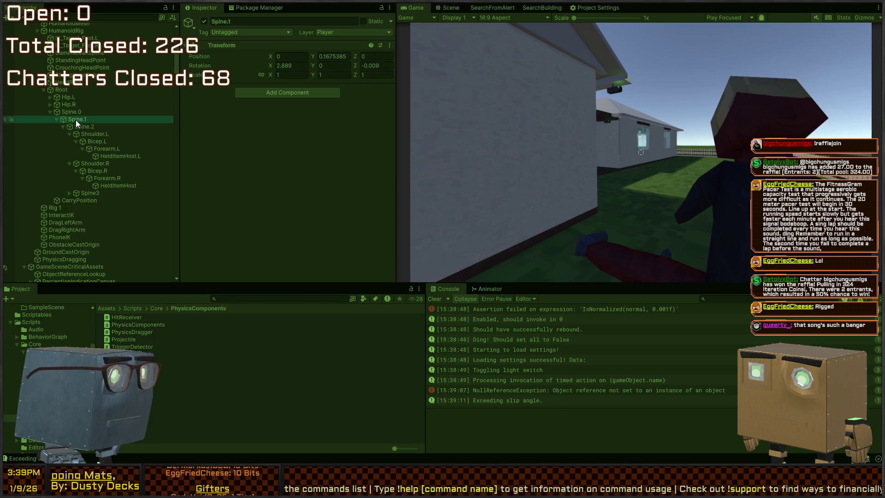
{"action": "left_click", "coordinate": [88, 127]}
{"action": "left_click", "coordinate": [99, 142]}
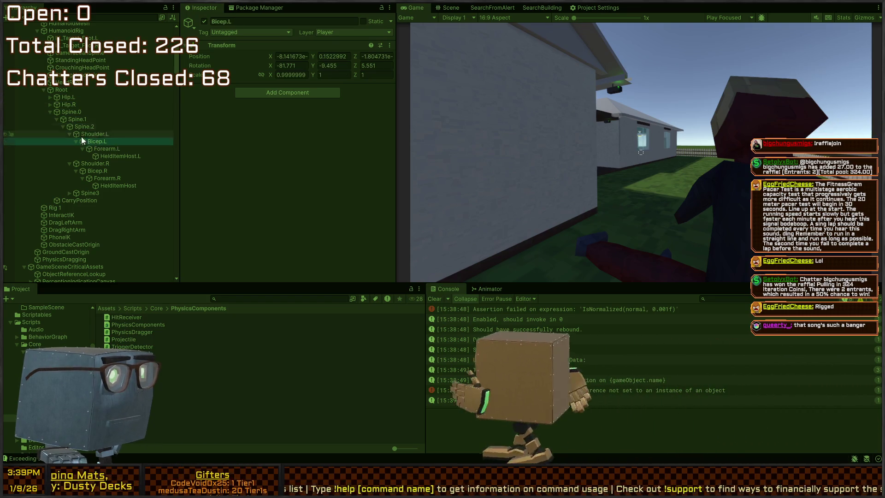
{"action": "left_click", "coordinate": [73, 117]}
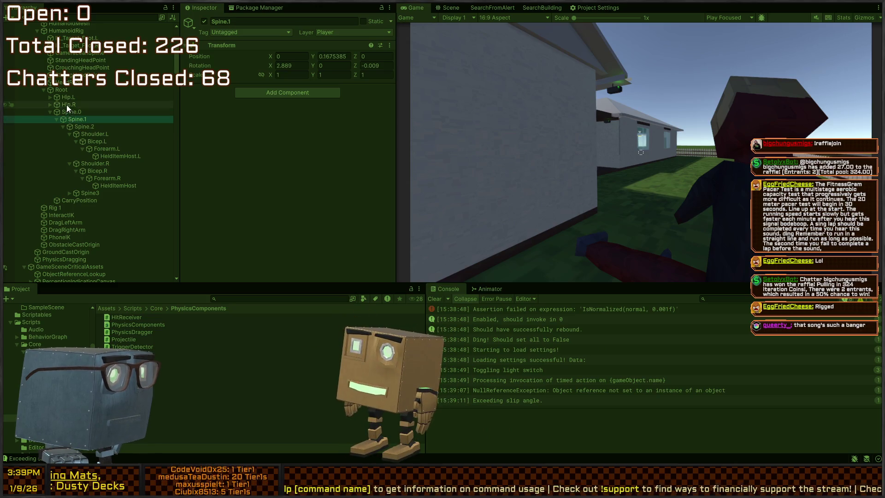
{"action": "scroll", "coordinate": [69, 106], "scroll_direction": "up", "scroll_amount": 3}
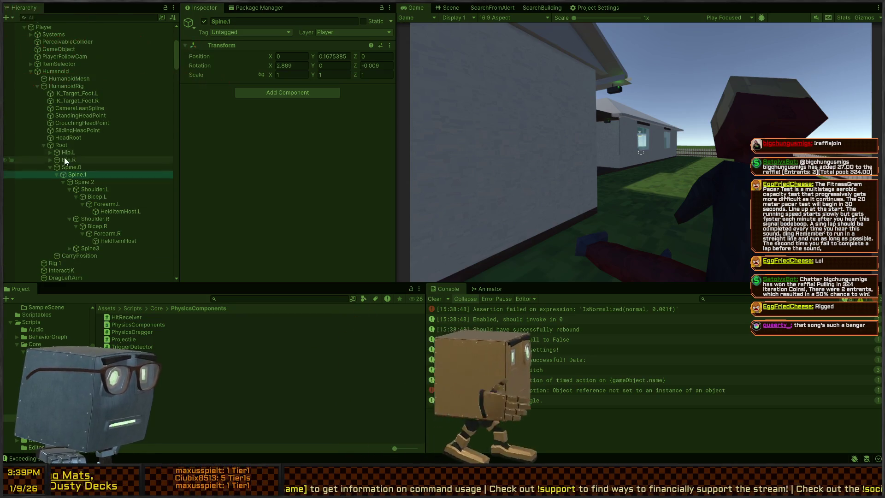
{"action": "scroll", "coordinate": [57, 96], "scroll_direction": "up", "scroll_amount": 6}
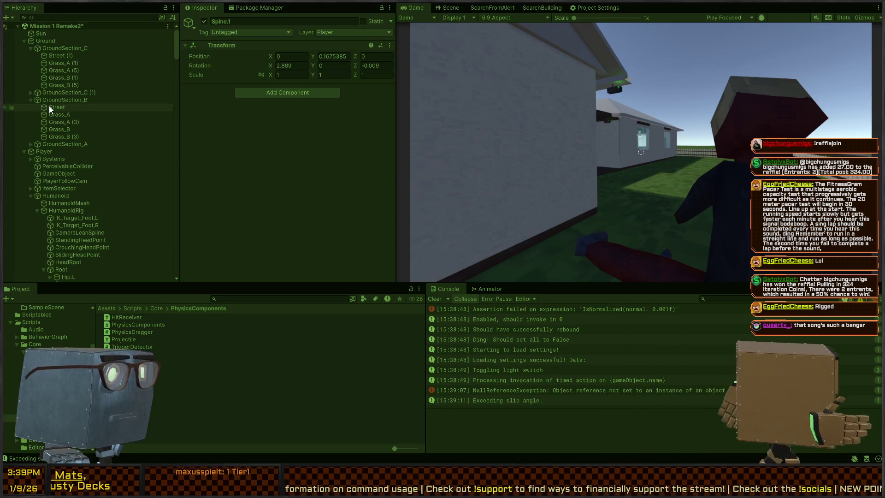
{"action": "scroll", "coordinate": [49, 106], "scroll_direction": "down", "scroll_amount": 10}
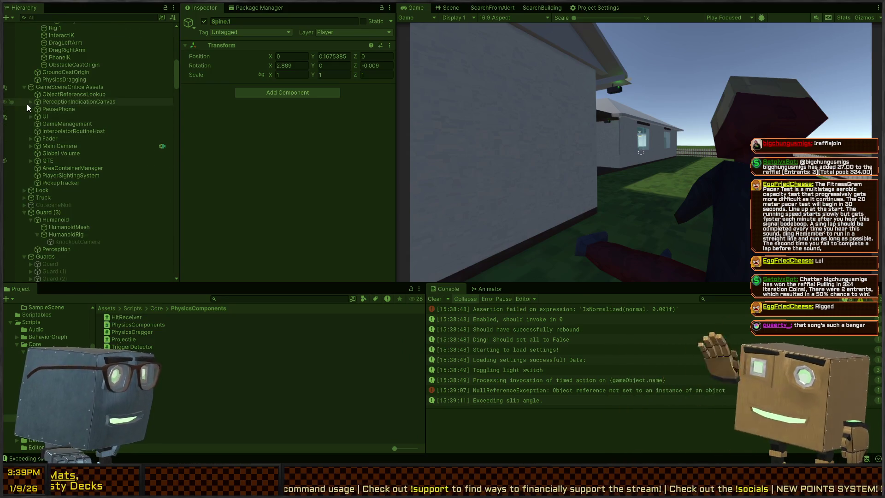
{"action": "scroll", "coordinate": [35, 119], "scroll_direction": "down", "scroll_amount": 3}
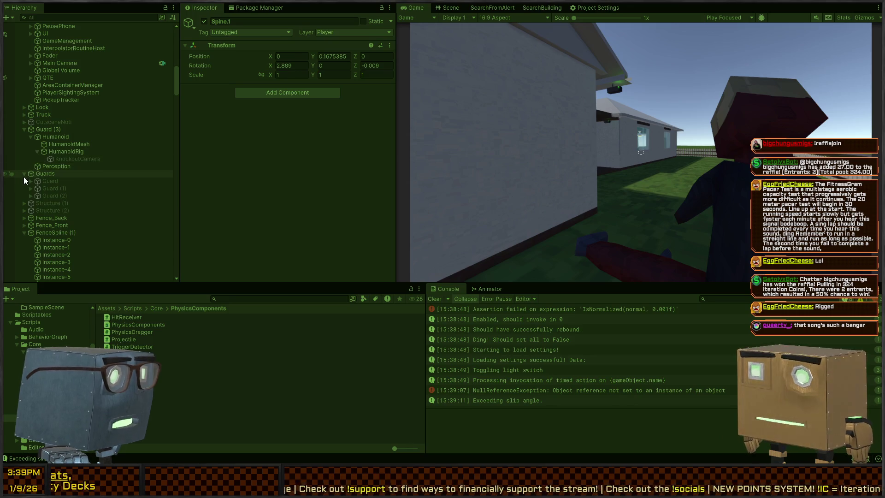
{"action": "scroll", "coordinate": [46, 151], "scroll_direction": "down", "scroll_amount": 15}
{"action": "scroll", "coordinate": [46, 154], "scroll_direction": "down", "scroll_amount": 20}
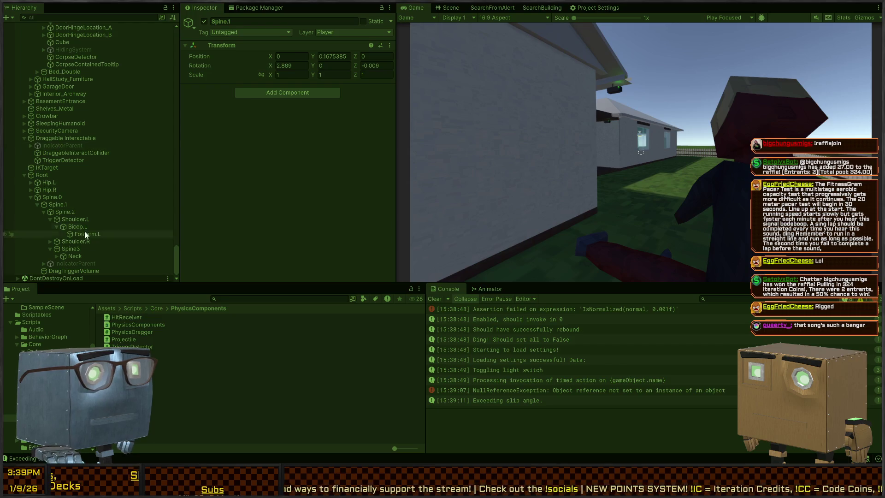
Select Spine.2 and uncheck Is Kinematic on its Rigidbody
{"action": "left_click", "coordinate": [57, 196]}
{"action": "left_click", "coordinate": [56, 210]}
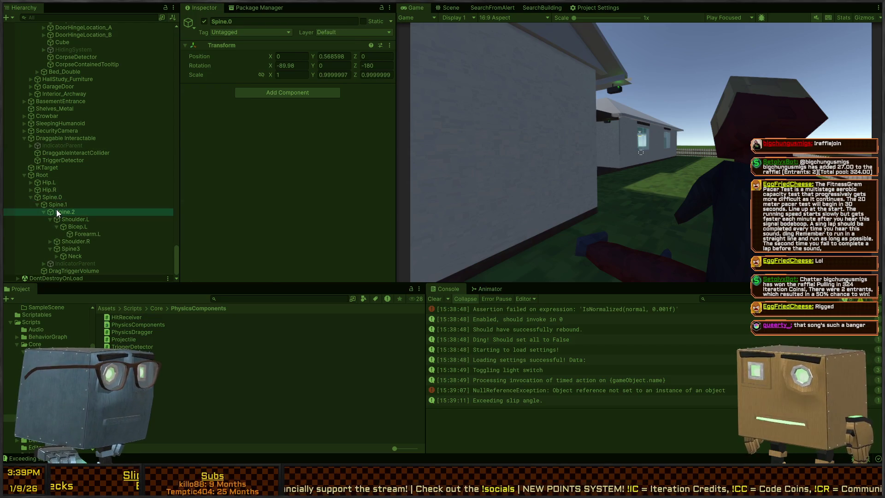
{"action": "scroll", "coordinate": [235, 189], "scroll_direction": "down", "scroll_amount": 5}
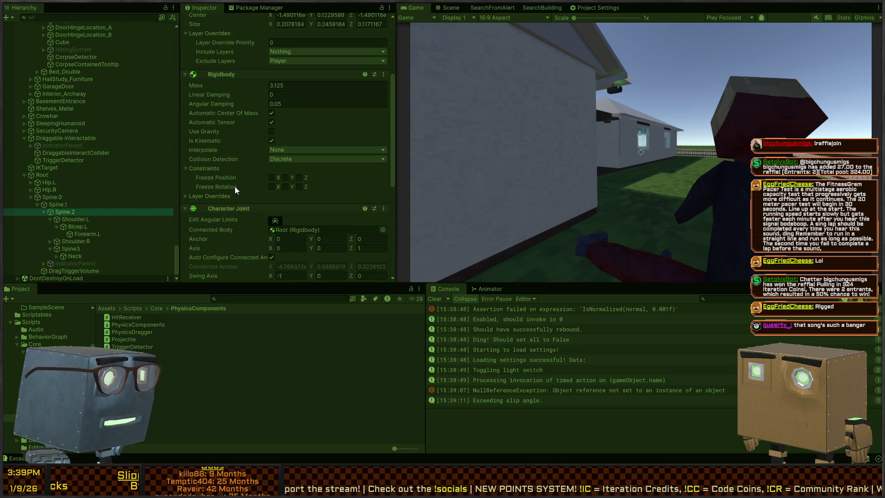
{"action": "left_click", "coordinate": [272, 141]}
{"action": "left_click", "coordinate": [530, 222]}
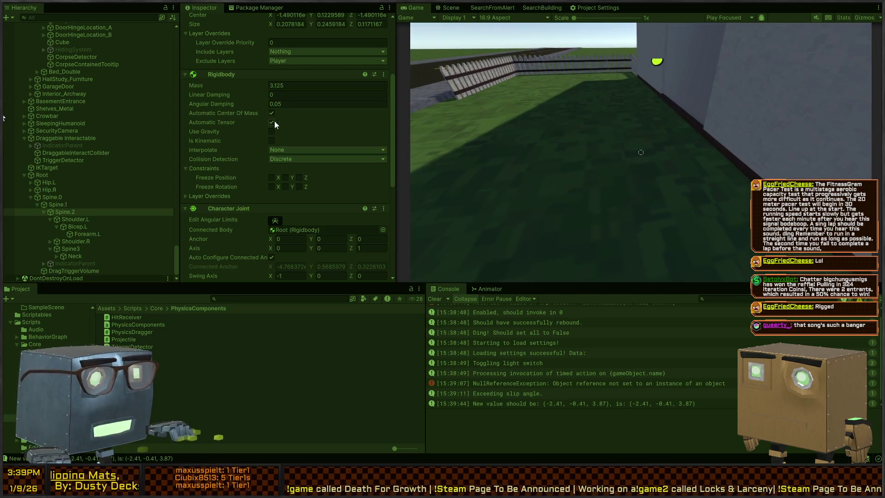
Enable Use Gravity on Spine.2's Rigidbody during play mode
{"action": "left_click", "coordinate": [271, 141]}
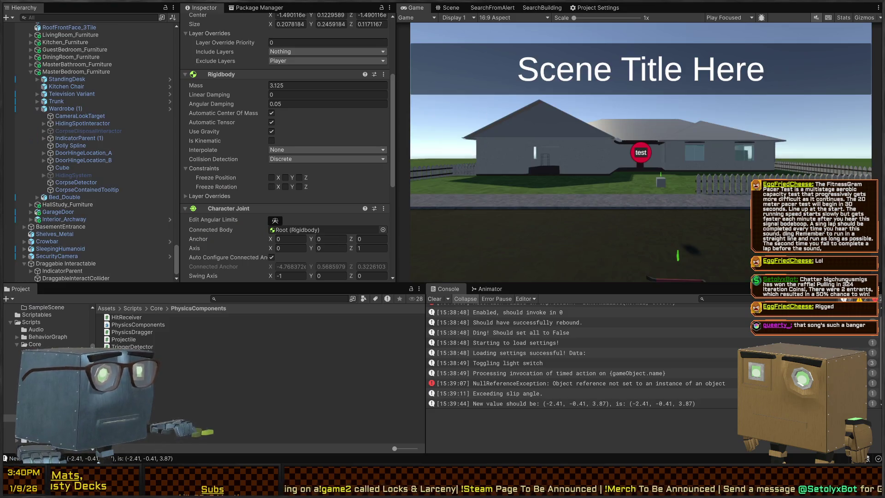
{"action": "key", "text": "alt+Tab"}
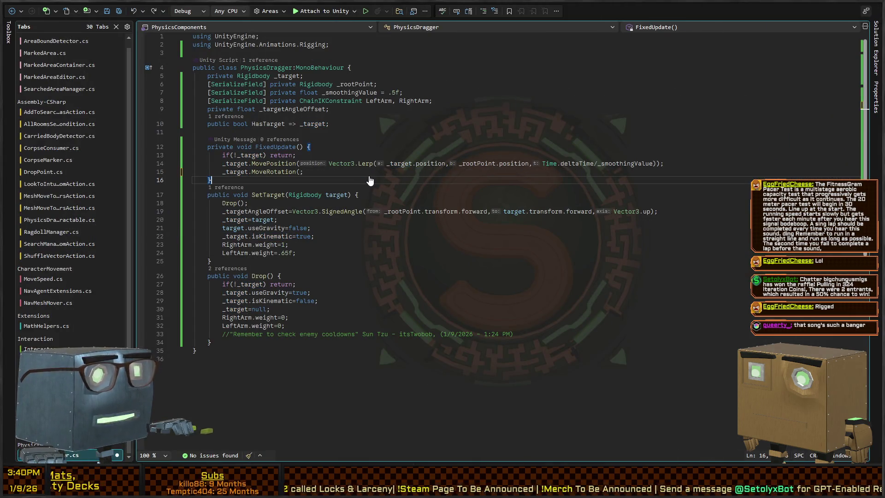
Undo the MovePosition/MoveRotation edits in FixedUpdate and save PhysicsDragger.cs
{"action": "key", "text": "ctrl+z"}
{"action": "key", "text": "ctrl+z"}
{"action": "key", "text": "ctrl+z"}
{"action": "key", "text": "ctrl+z"}
{"action": "key", "text": "ctrl+s"}
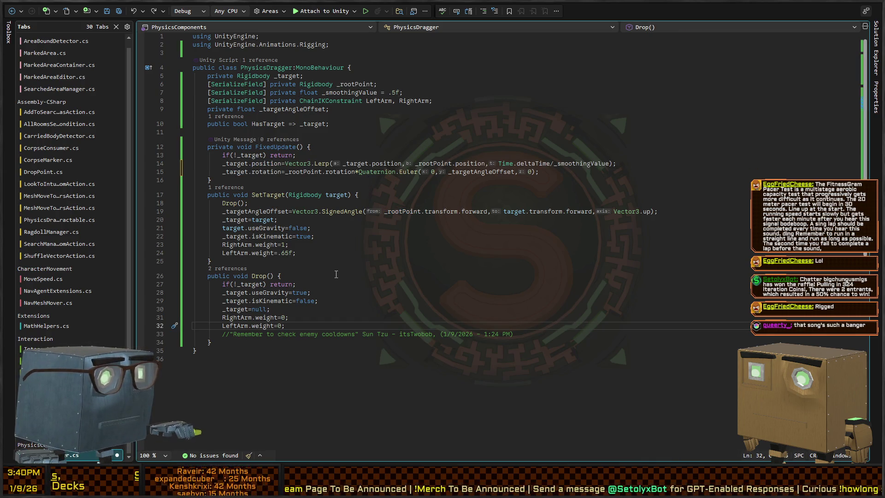
{"action": "left_click", "coordinate": [370, 286]}
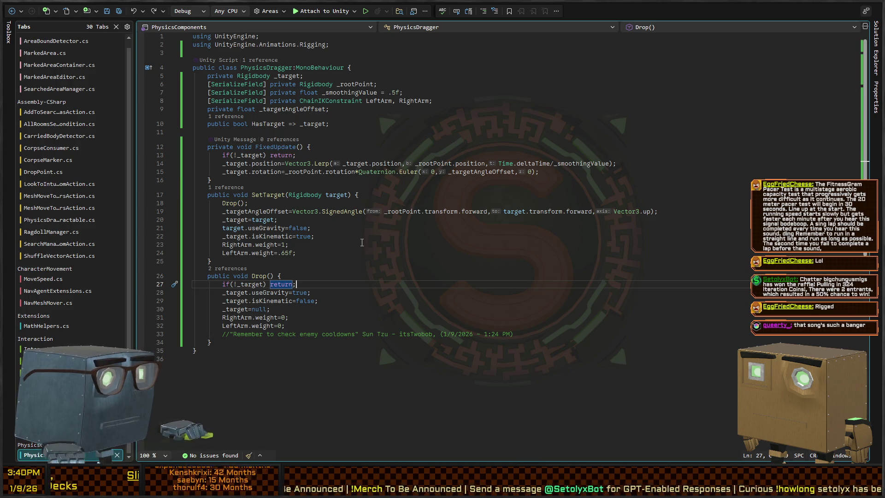
{"action": "key", "text": "alt+Tab"}
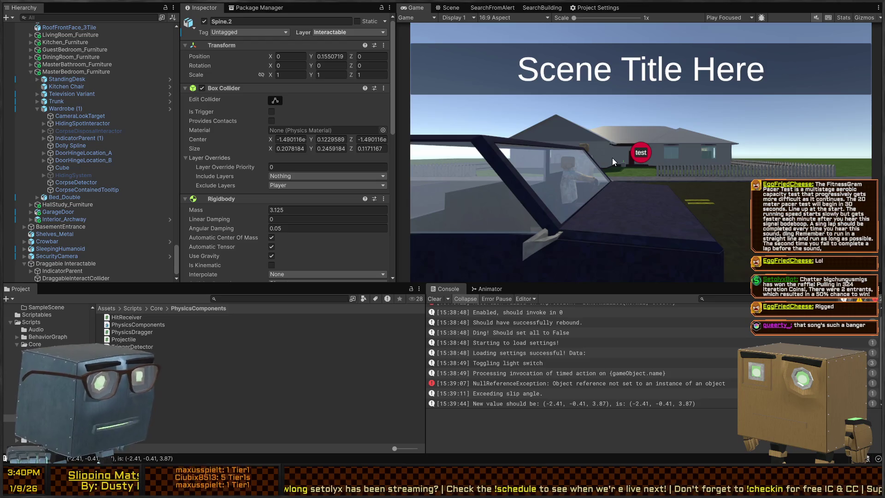
Ping the CorpseMarker script in its CorpseManagement folder via the Corpse Marker field
{"action": "scroll", "coordinate": [245, 138], "scroll_direction": "down", "scroll_amount": 15}
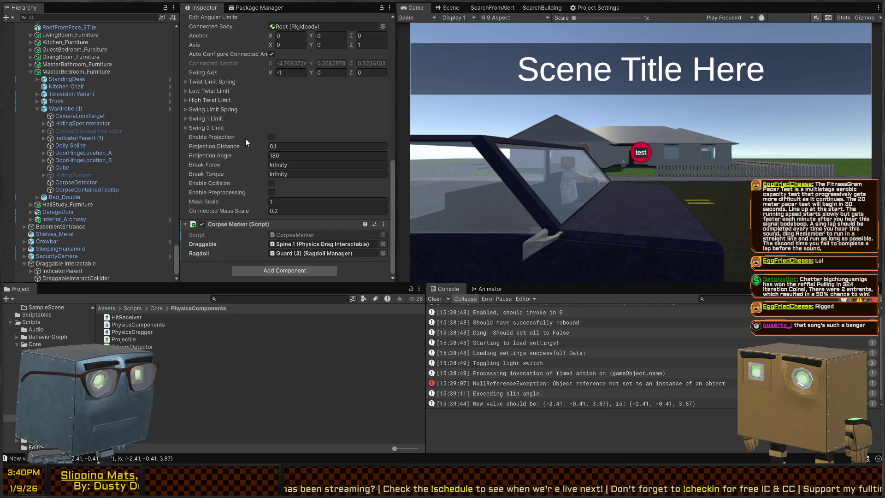
{"action": "left_click", "coordinate": [309, 236]}
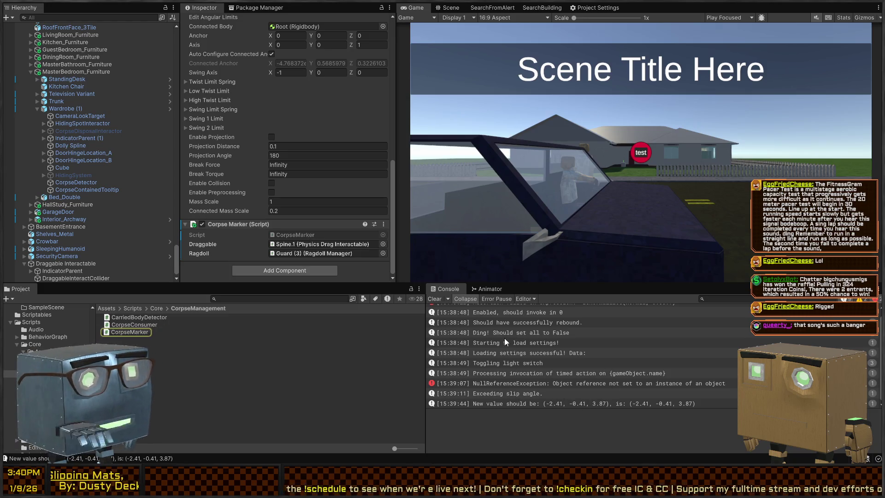
{"action": "key", "text": "alt+Tab"}
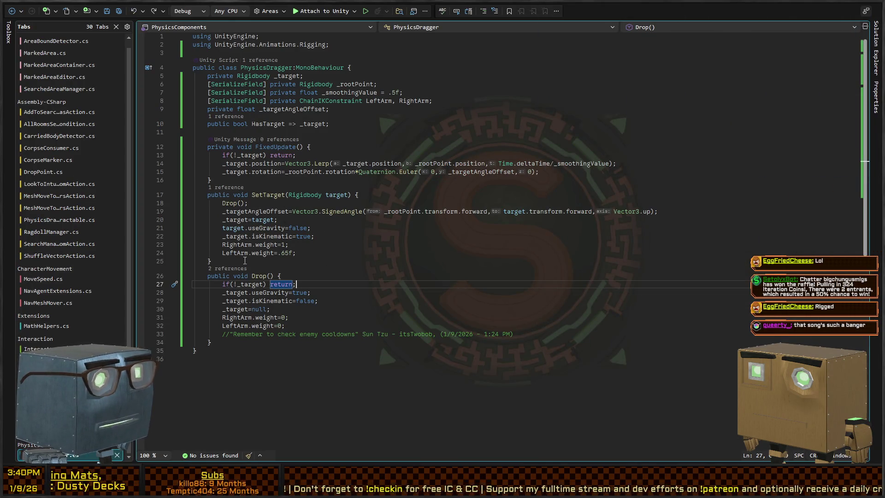
{"action": "key", "text": "alt+Tab"}
Collapse the FenceSpline (1) instance list in the Hierarchy
{"action": "scroll", "coordinate": [65, 124], "scroll_direction": "down", "scroll_amount": 1}
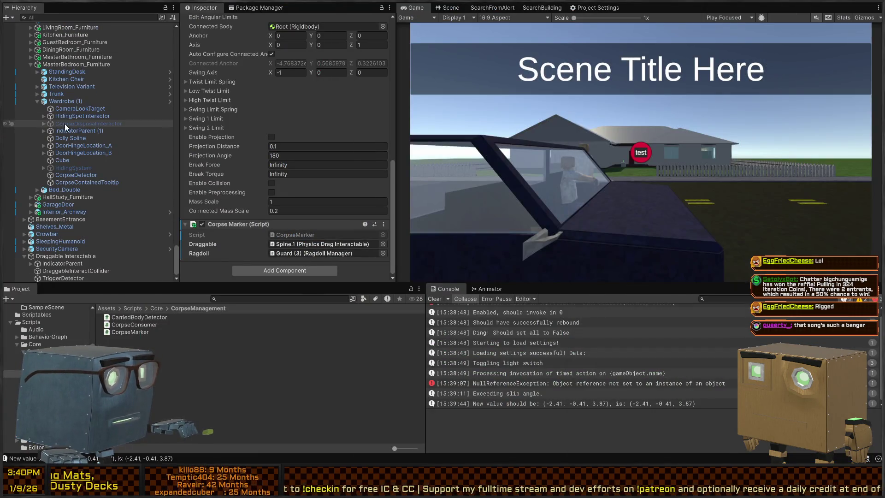
{"action": "scroll", "coordinate": [54, 233], "scroll_direction": "up", "scroll_amount": 10}
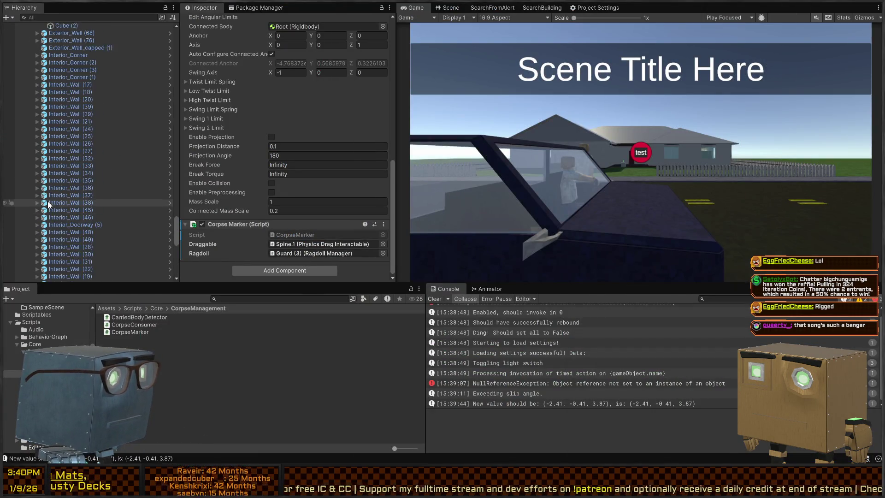
{"action": "scroll", "coordinate": [54, 200], "scroll_direction": "up", "scroll_amount": 15}
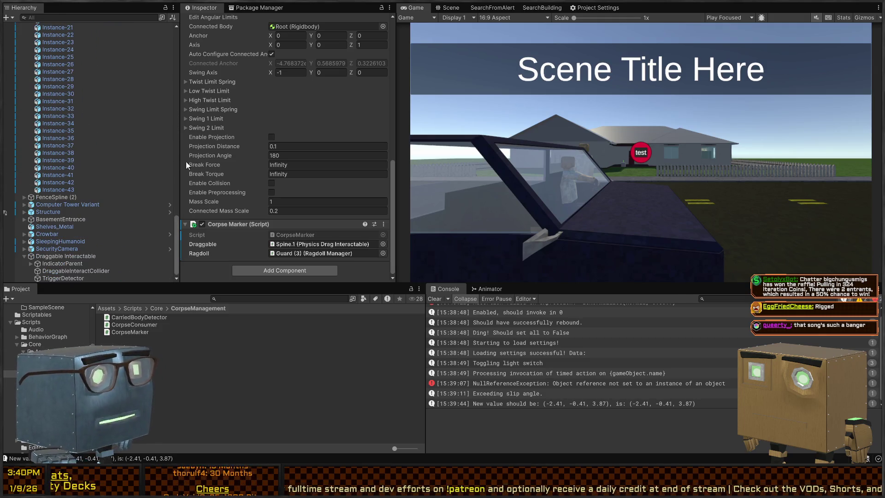
{"action": "scroll", "coordinate": [84, 162], "scroll_direction": "up", "scroll_amount": 15}
{"action": "scroll", "coordinate": [41, 198], "scroll_direction": "down", "scroll_amount": 4}
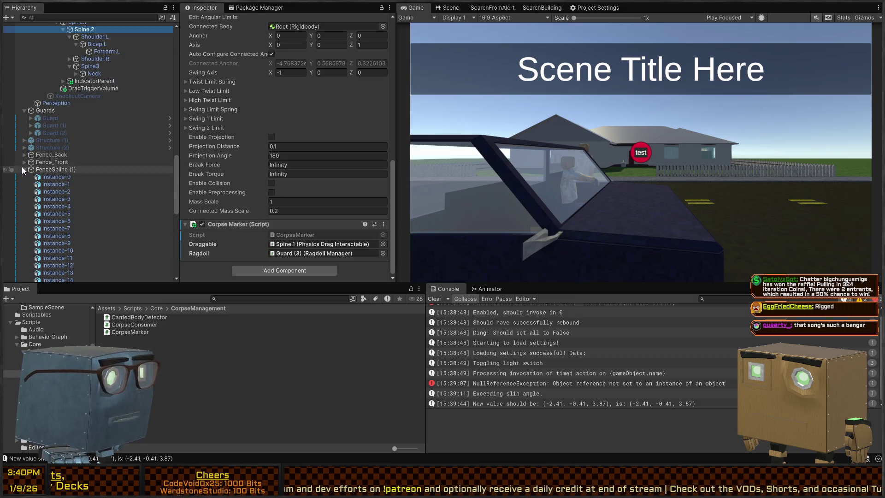
{"action": "left_click", "coordinate": [23, 169]}
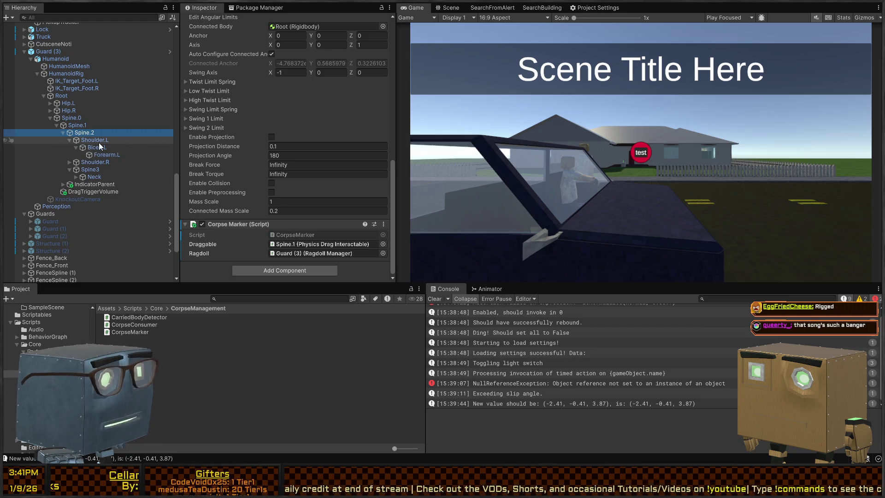
Inspect Guard (3)'s StartRagdoll timed action, then its Humanoid and HumanoidMesh objects
{"action": "scroll", "coordinate": [21, 141], "scroll_direction": "up", "scroll_amount": 3}
{"action": "left_click", "coordinate": [59, 134]}
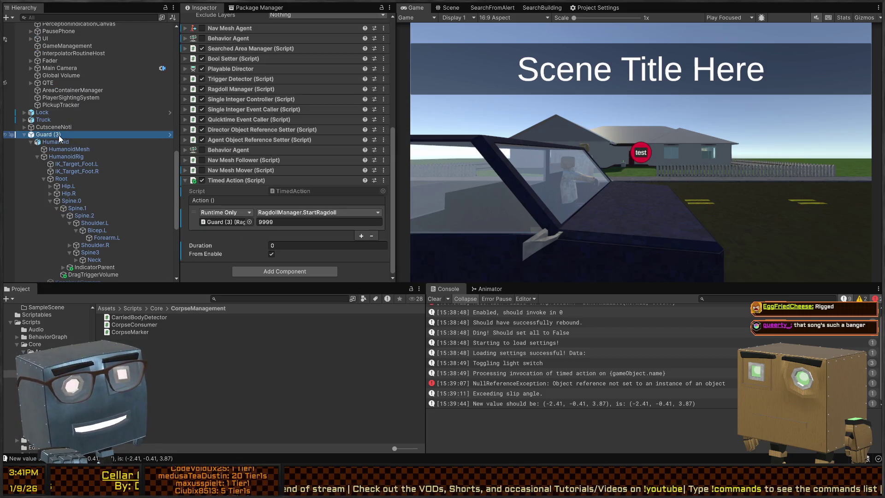
{"action": "left_click", "coordinate": [56, 141]}
{"action": "left_click", "coordinate": [53, 135]}
{"action": "left_click", "coordinate": [51, 142]}
{"action": "left_click", "coordinate": [77, 151]}
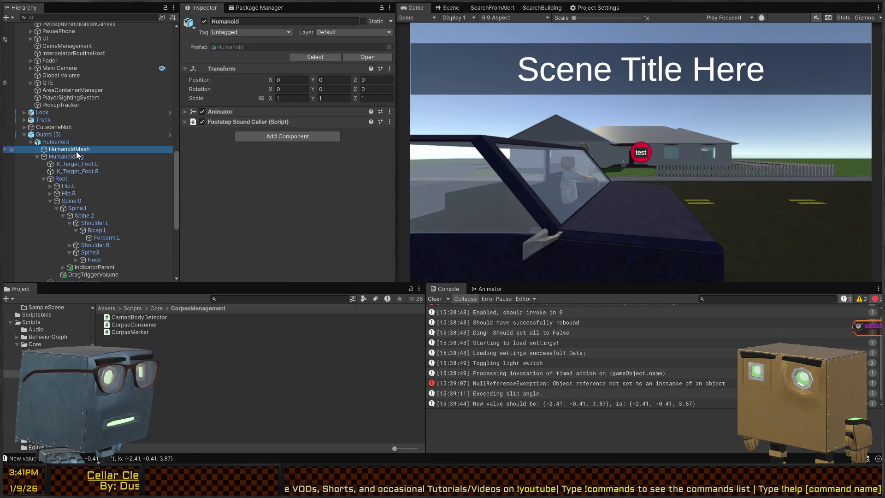
Check the Root, Hip.L, Spine.0 and Spine.2 bones, ending on Spine.1's drag settings
{"action": "scroll", "coordinate": [76, 138], "scroll_direction": "down", "scroll_amount": 3}
{"action": "left_click", "coordinate": [76, 123]}
{"action": "left_click", "coordinate": [75, 131]}
{"action": "scroll", "coordinate": [248, 162], "scroll_direction": "down", "scroll_amount": 2}
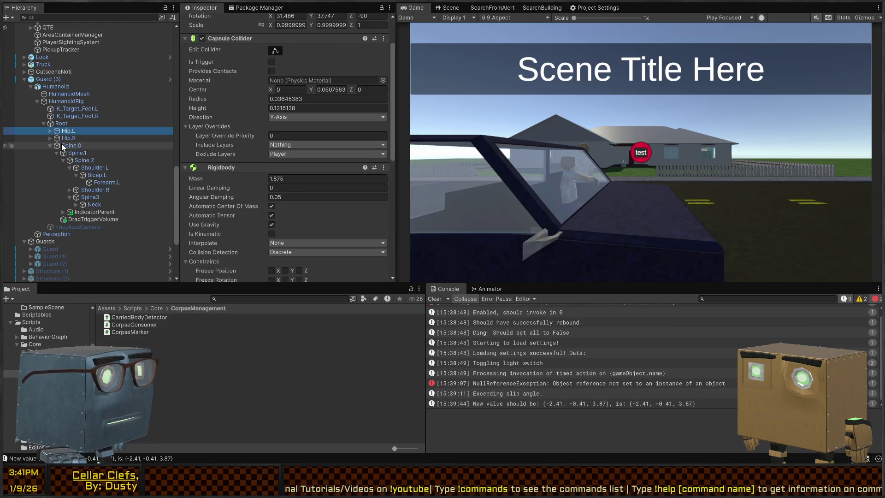
{"action": "left_click", "coordinate": [65, 145]}
{"action": "left_click", "coordinate": [90, 160]}
{"action": "left_click", "coordinate": [79, 153]}
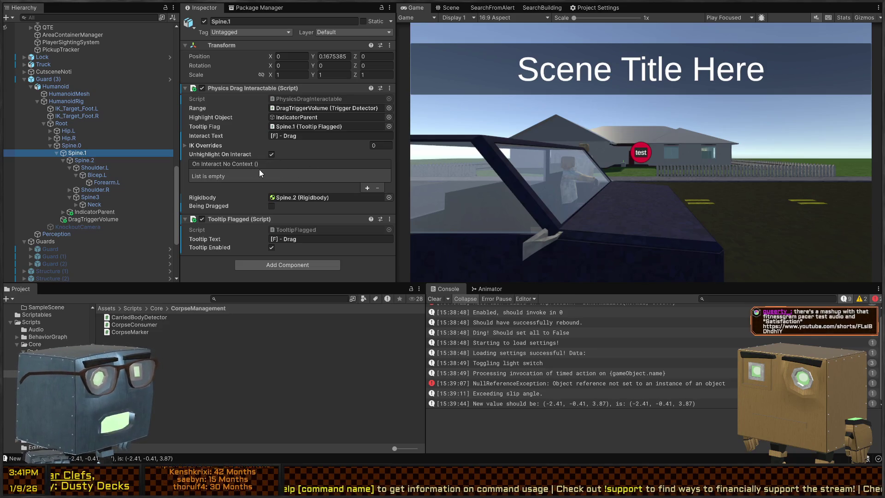
Select the Spine.2 bone, then show the NullReferenceException's stack trace from PhysicsDragger.SetTarget
{"action": "left_click", "coordinate": [98, 162]}
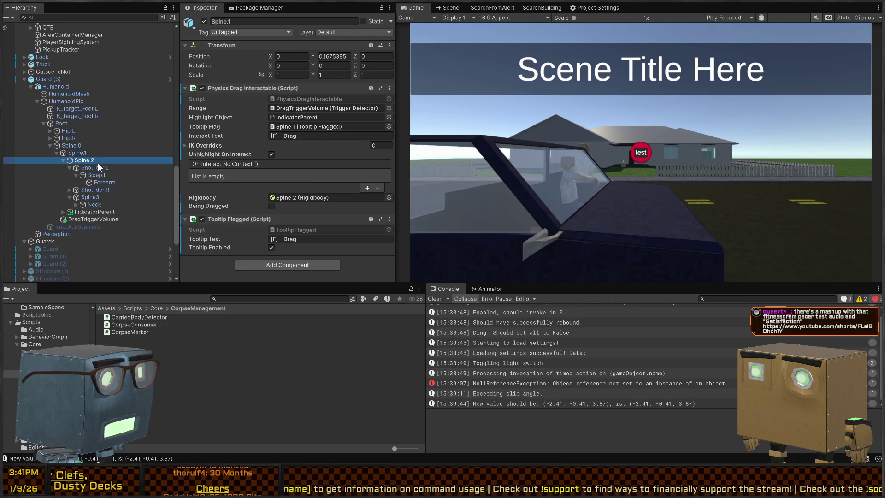
{"action": "scroll", "coordinate": [235, 167], "scroll_direction": "down", "scroll_amount": 10}
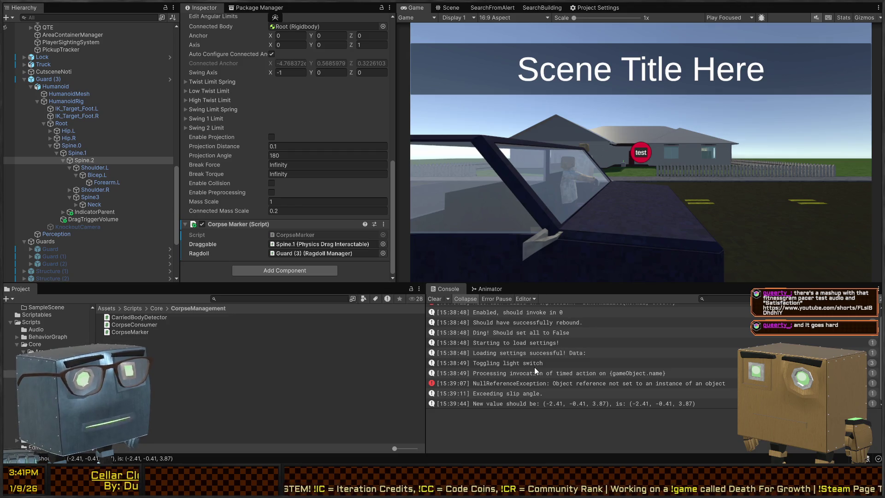
{"action": "left_click", "coordinate": [554, 384]}
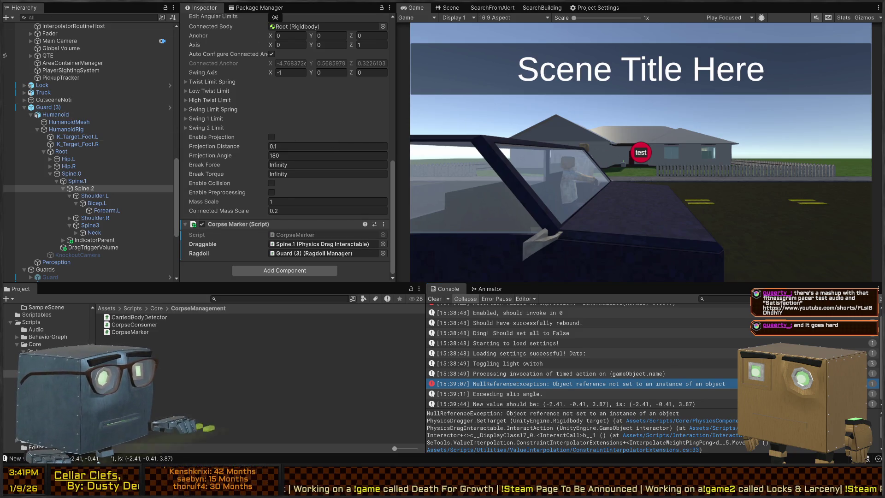
{"action": "key", "text": "alt+Tab"}
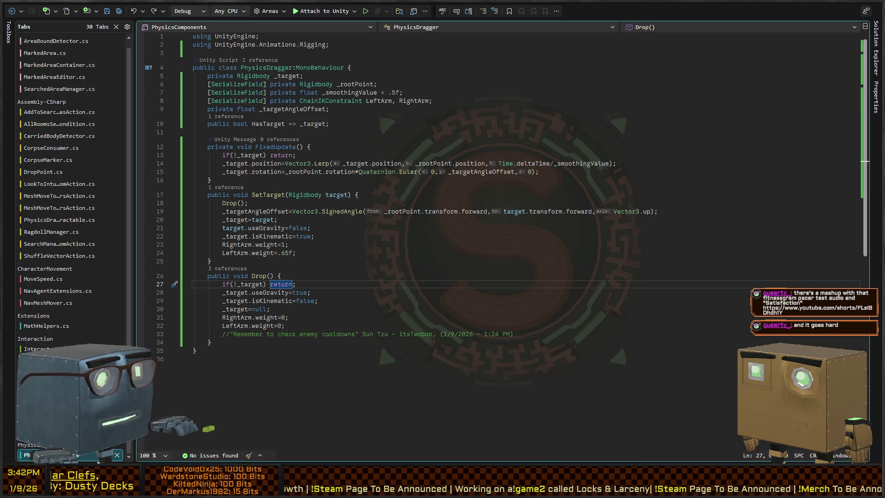
{"action": "key", "text": "alt+Tab"}
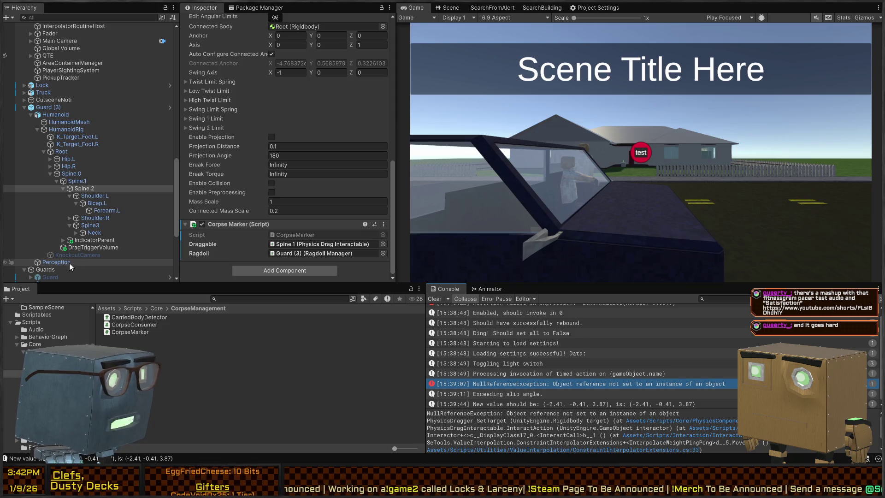
Inspect DragTriggerVolume, HumanoidRig, Guard (3) and the guard's Perception settings
{"action": "left_click", "coordinate": [97, 248]}
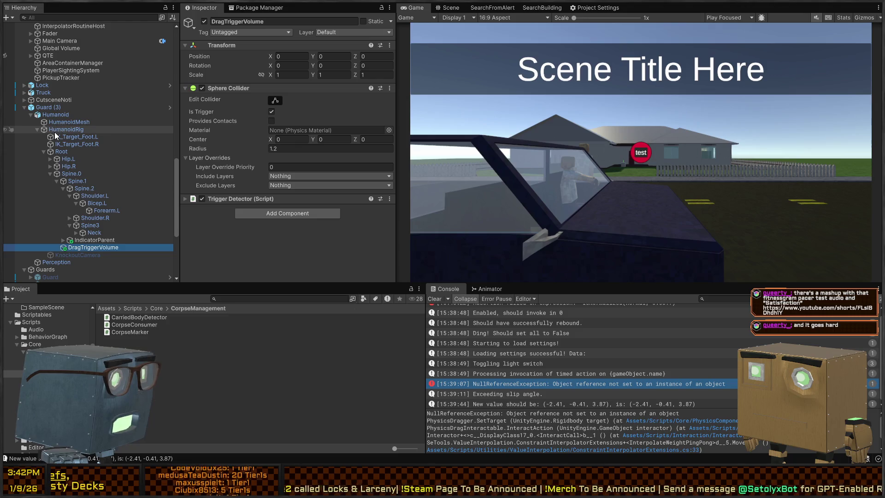
{"action": "left_click", "coordinate": [54, 131]}
{"action": "left_click", "coordinate": [48, 107]}
{"action": "left_click", "coordinate": [84, 245]}
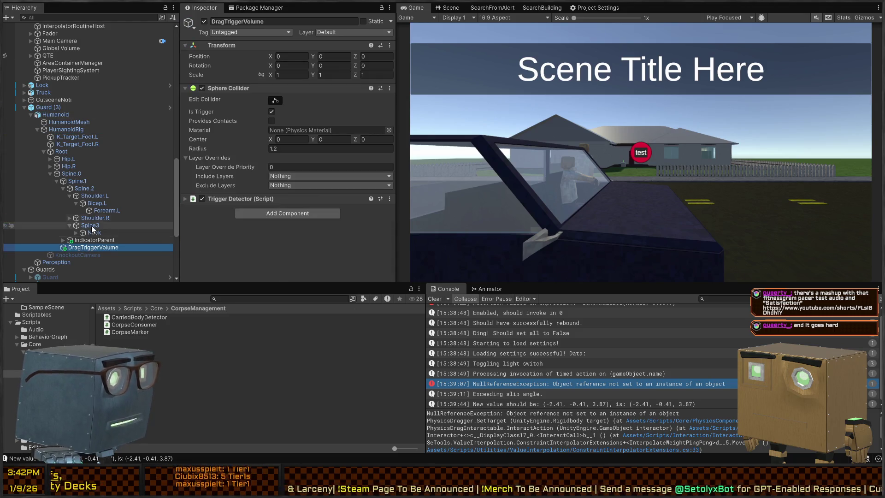
{"action": "left_click", "coordinate": [67, 254]}
{"action": "left_click", "coordinate": [59, 267]}
{"action": "scroll", "coordinate": [54, 263], "scroll_direction": "down", "scroll_amount": 1}
{"action": "left_click", "coordinate": [80, 236]}
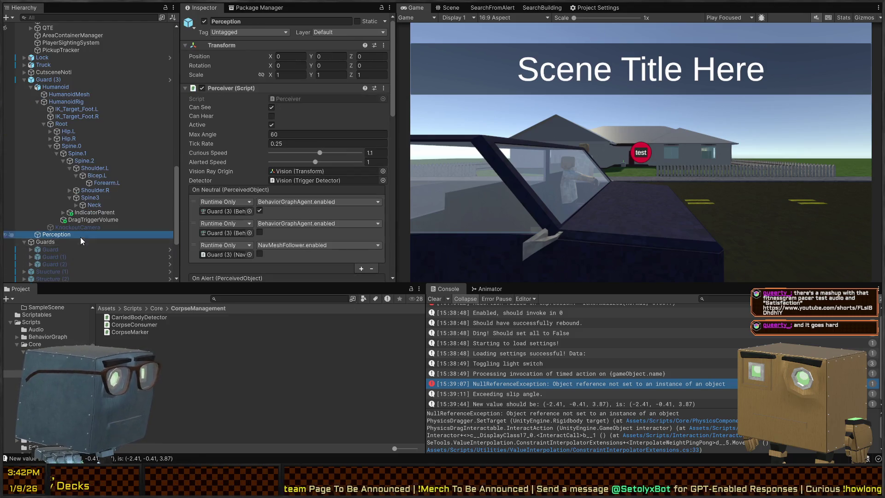
{"action": "left_click", "coordinate": [86, 220]}
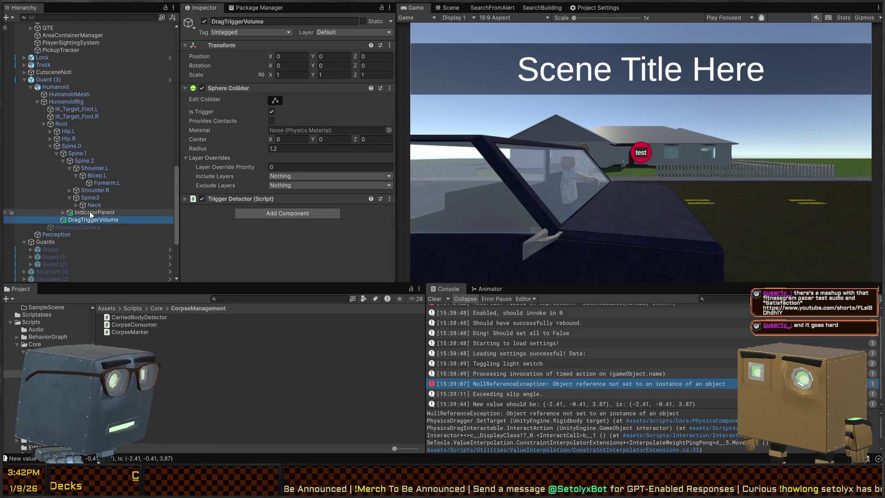
Inspect the player rig's GroundCastOrigin, PhoneIK constraint and CarryPosition objects
{"action": "scroll", "coordinate": [83, 212], "scroll_direction": "down", "scroll_amount": 5}
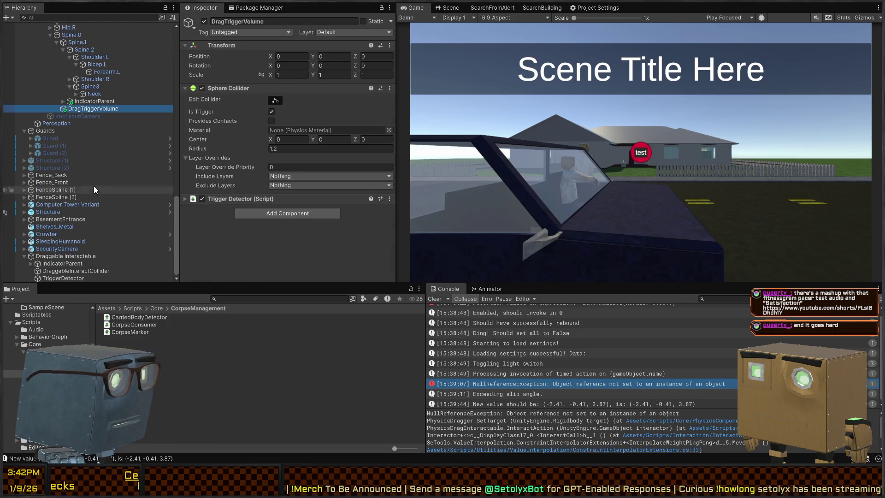
{"action": "scroll", "coordinate": [62, 249], "scroll_direction": "up", "scroll_amount": 12}
{"action": "scroll", "coordinate": [62, 167], "scroll_direction": "down", "scroll_amount": 9}
{"action": "left_click", "coordinate": [85, 238]}
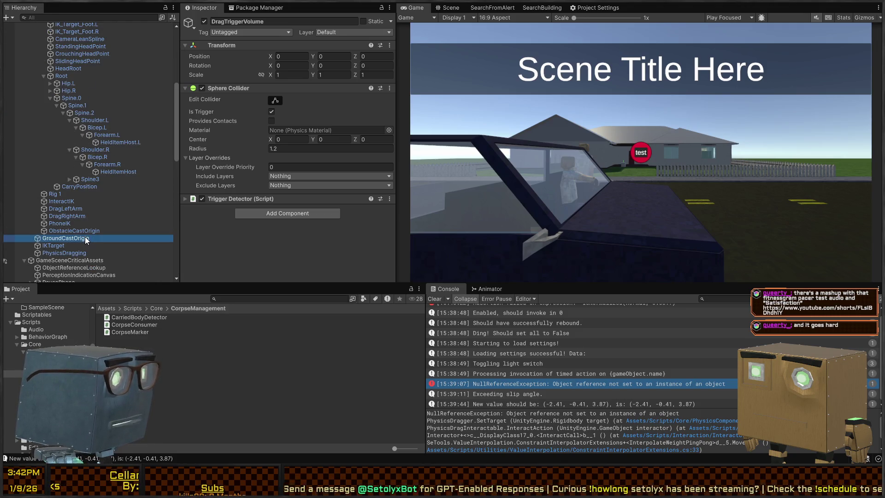
{"action": "left_click", "coordinate": [71, 223]}
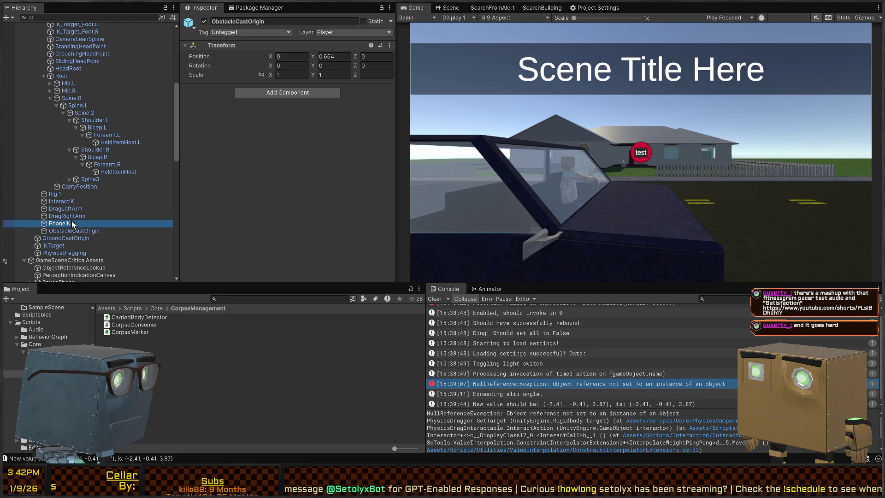
{"action": "left_click", "coordinate": [97, 186]}
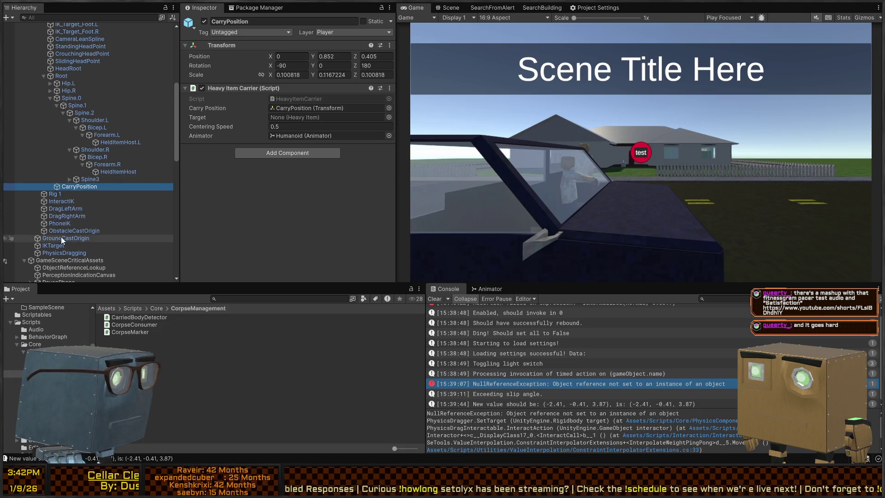
Assign DragLeftArm and DragRightArm to PhysicsDragging's Left and Right Arm fields, then enter Play mode
{"action": "left_click", "coordinate": [63, 253]}
{"action": "scroll", "coordinate": [259, 151], "scroll_direction": "down", "scroll_amount": 1}
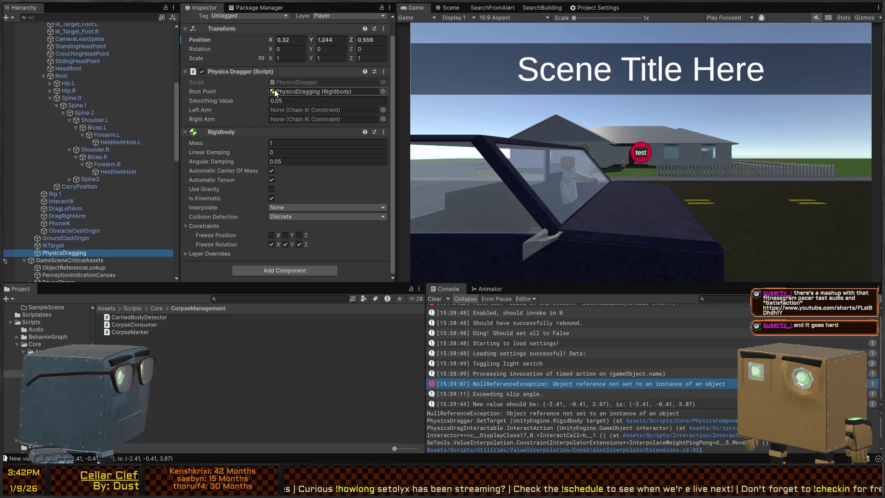
{"action": "scroll", "coordinate": [54, 157], "scroll_direction": "down", "scroll_amount": 3}
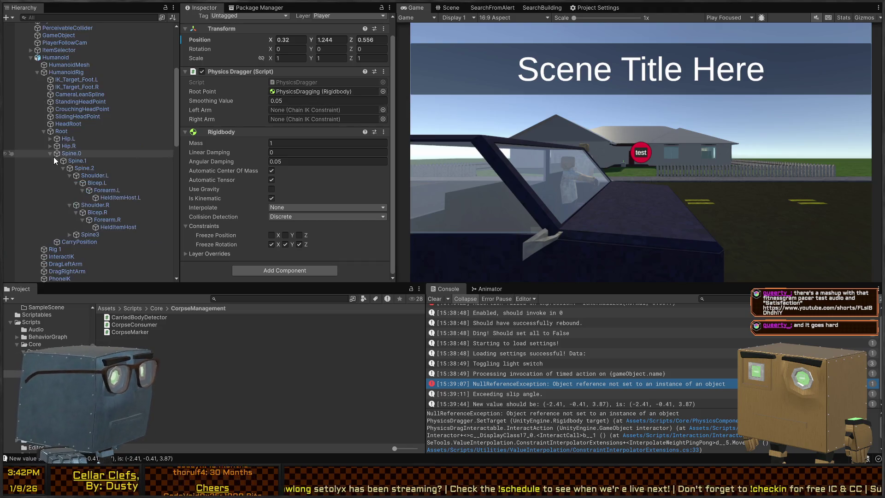
{"action": "left_click_drag", "start_coordinate": [60, 126], "coordinate": [328, 109]}
{"action": "left_click_drag", "start_coordinate": [73, 129], "coordinate": [336, 117]}
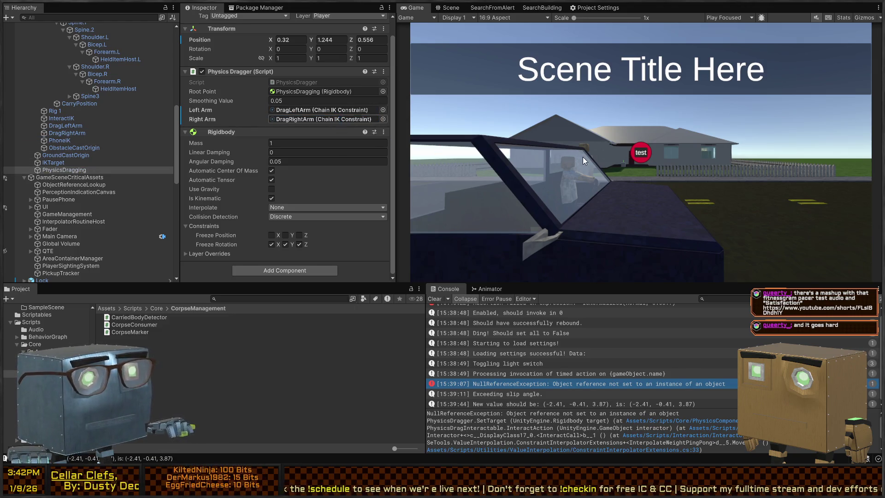
{"action": "key", "text": "ctrl+p"}
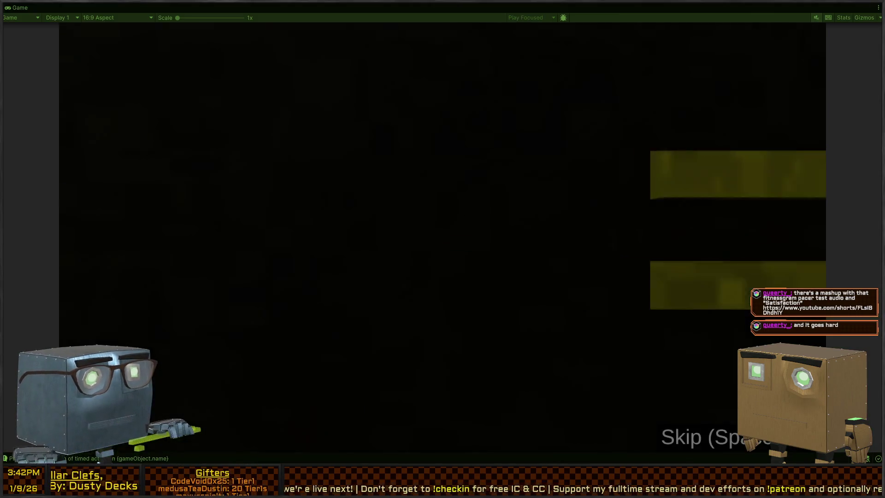
Skip the intro, put down the box, and drag the road ragdoll with F before restoring the editor
{"action": "key", "text": "space"}
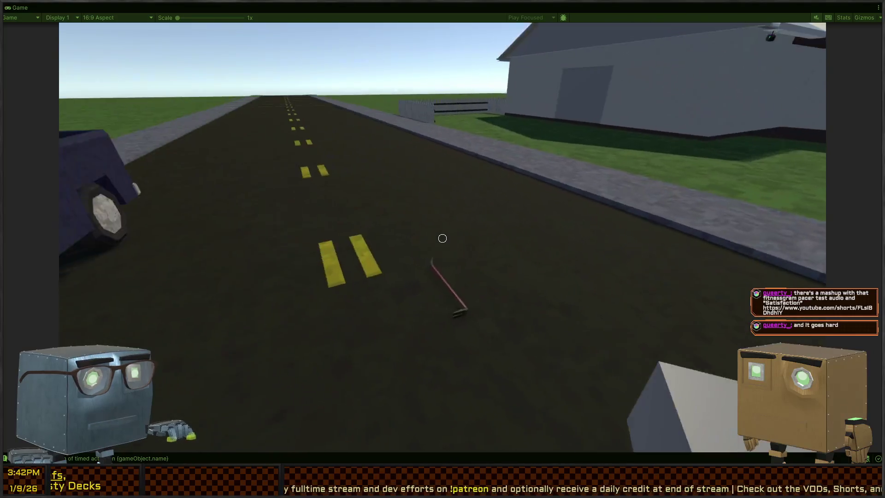
{"action": "left_click", "coordinate": [443, 239]}
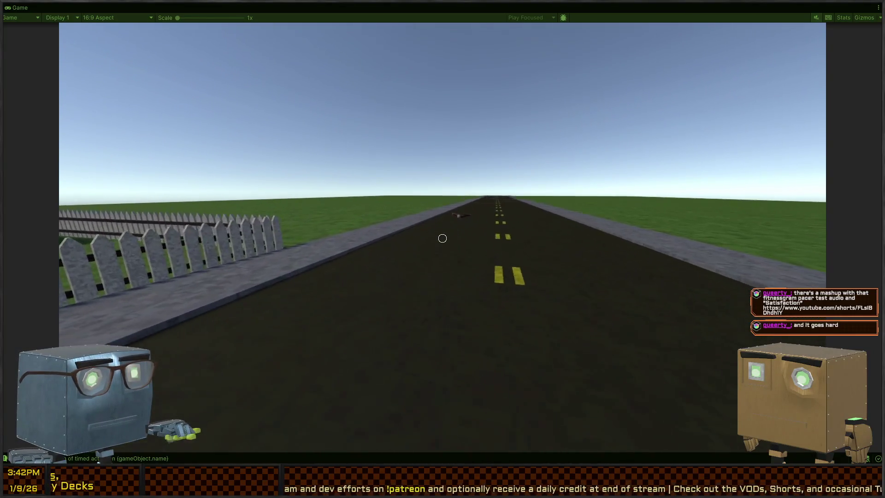
{"action": "key", "text": "w"}
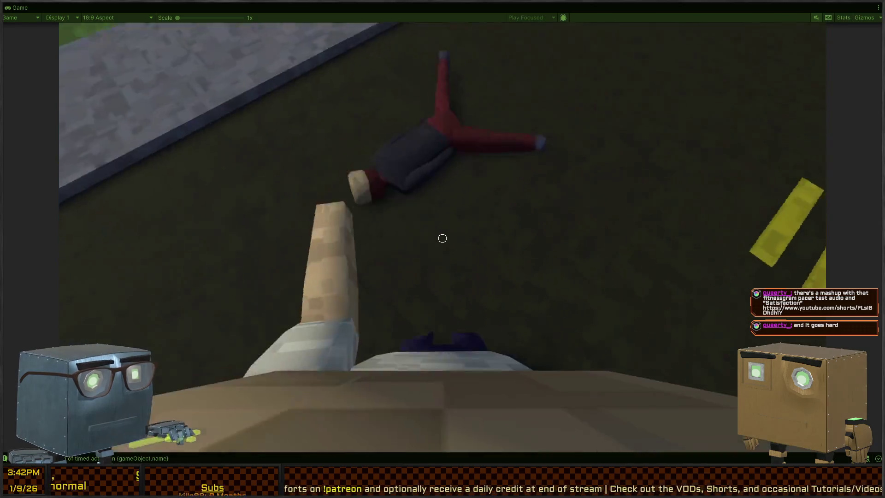
{"action": "key", "text": "f"}
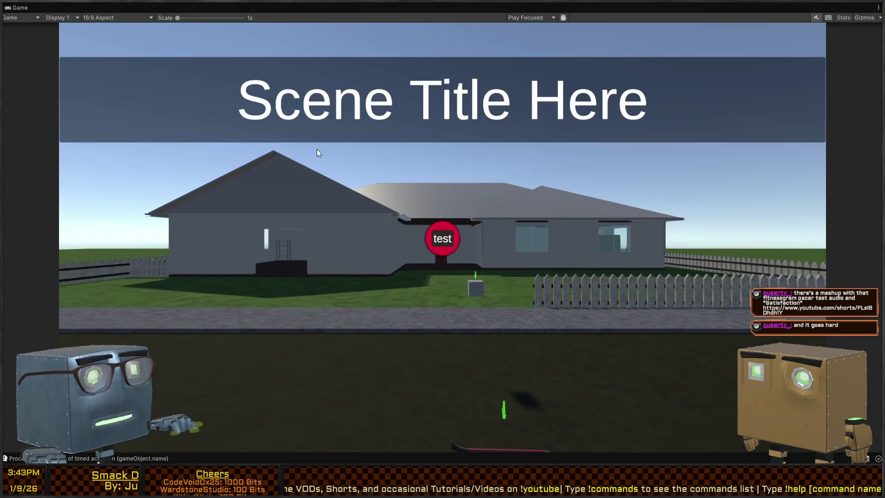
{"action": "key", "text": "shift+space"}
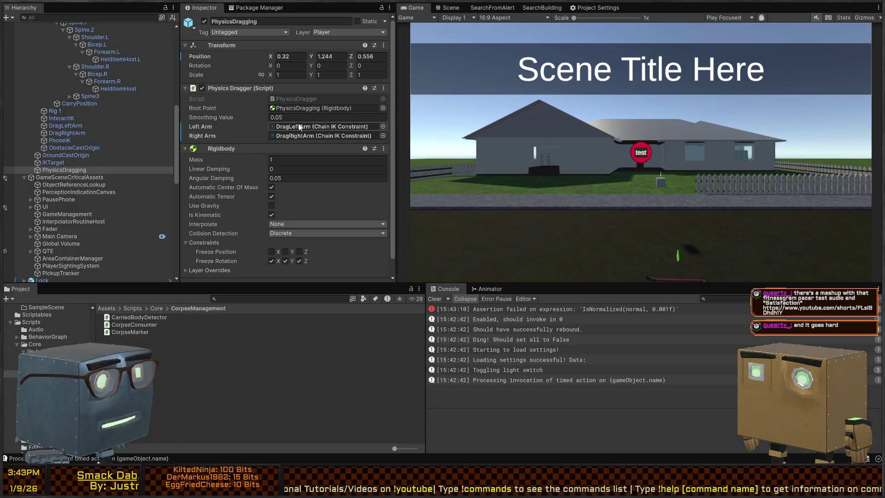
Comment out the RightArm and LeftArm weight lines in PhysicsDragger's Drop method
{"action": "key", "text": "alt+Tab"}
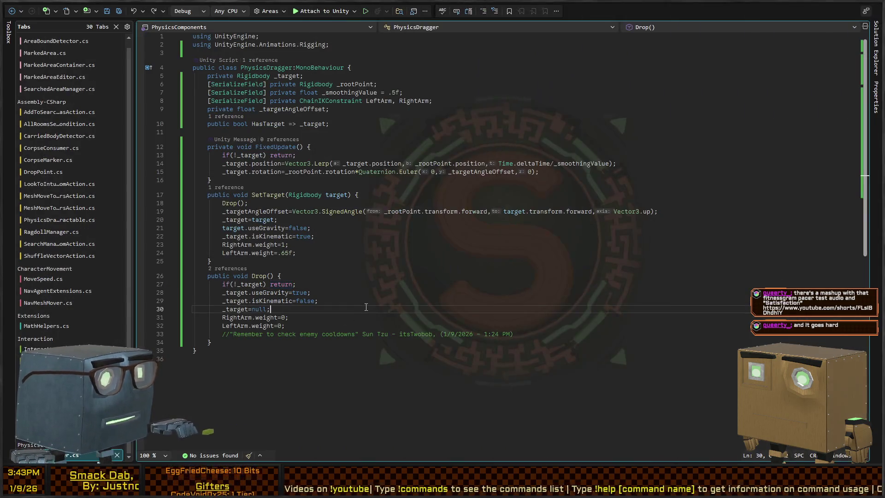
{"action": "key", "text": "Down"}
{"action": "key", "text": "Down"}
{"action": "key", "text": "End"}
{"action": "key", "text": "shift+Up"}
{"action": "key", "text": "shift+Home"}
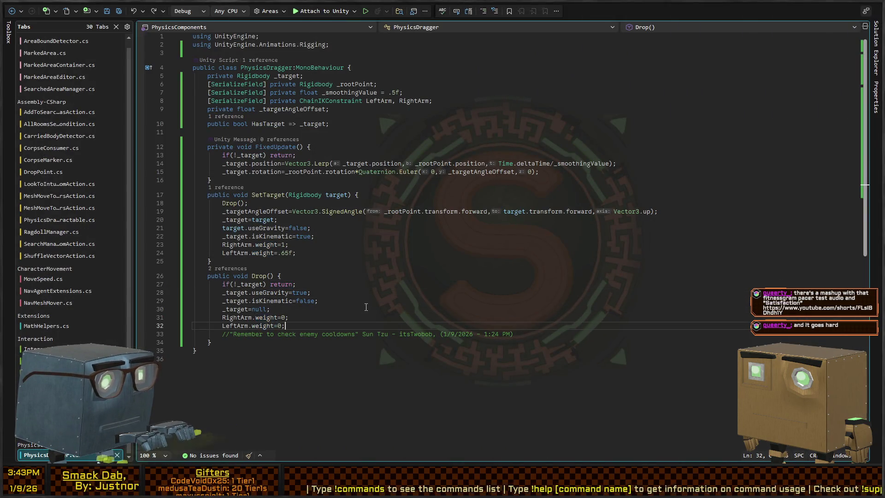
{"action": "key", "text": "ctrl+k"}
{"action": "key", "text": "ctrl+c"}
Comment out the same arm weight lines in SetTarget and return to Unity
{"action": "key", "text": "Up"}
{"action": "key", "text": "Up"}
{"action": "key", "text": "Up"}
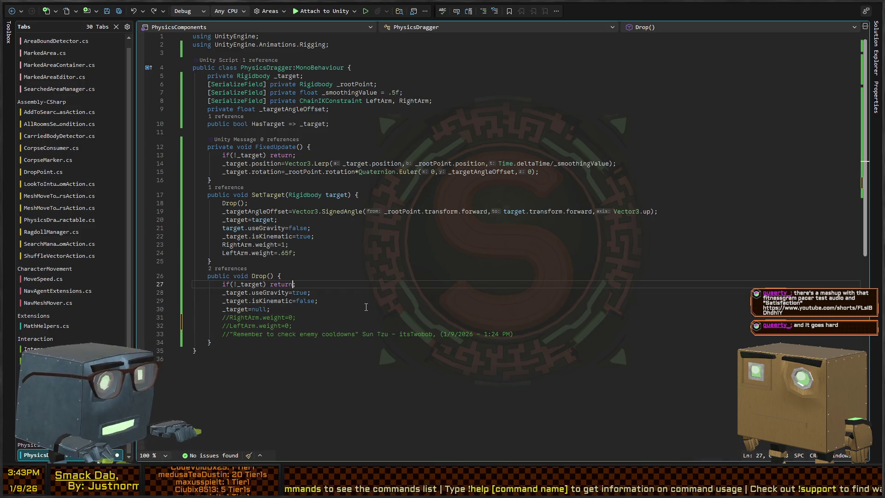
{"action": "key", "text": "shift+Up"}
{"action": "key", "text": "shift+Home"}
{"action": "key", "text": "ctrl+k"}
{"action": "key", "text": "ctrl+c"}
{"action": "left_click", "coordinate": [474, 132]}
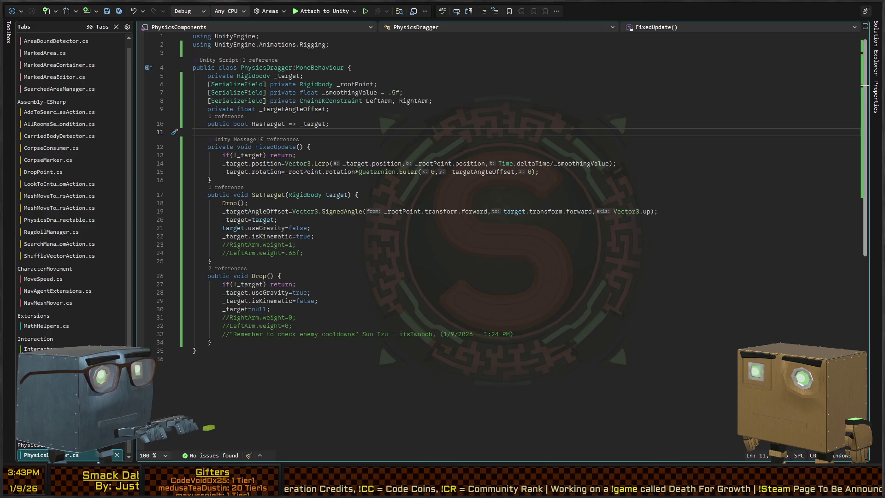
{"action": "key", "text": "alt+Tab"}
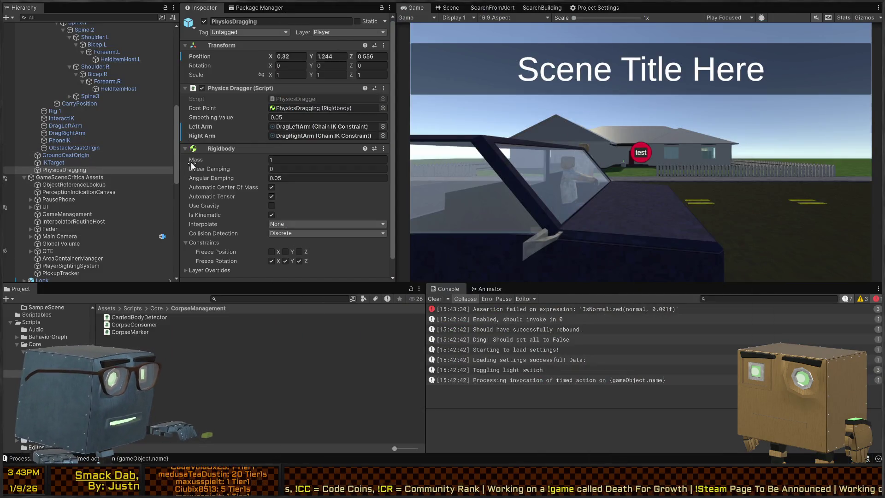
Disable and collapse the Timed Action component on Guard (3)
{"action": "scroll", "coordinate": [67, 149], "scroll_direction": "up", "scroll_amount": 10}
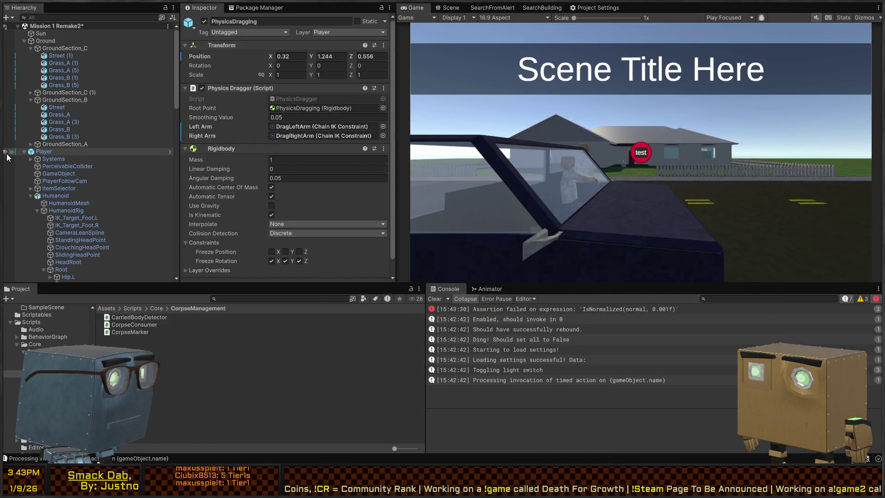
{"action": "left_click", "coordinate": [24, 152]}
{"action": "scroll", "coordinate": [46, 184], "scroll_direction": "down", "scroll_amount": 4}
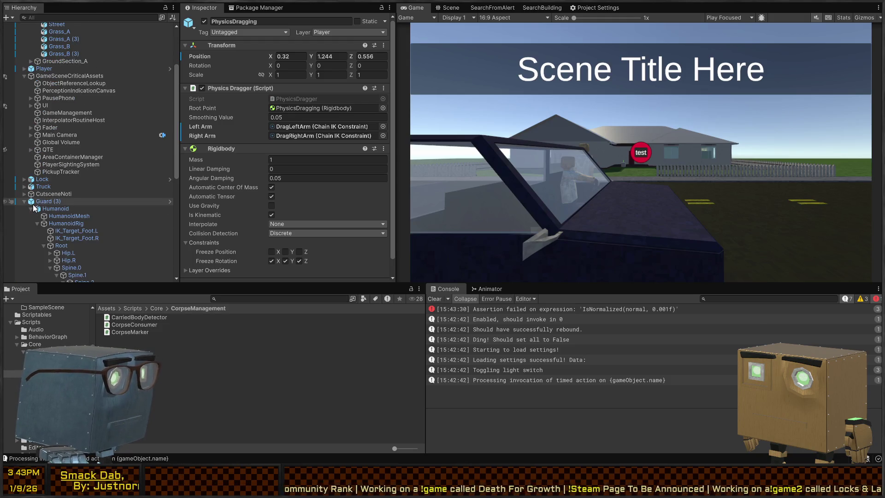
{"action": "left_click", "coordinate": [49, 202]}
{"action": "scroll", "coordinate": [50, 202], "scroll_direction": "down", "scroll_amount": 10}
{"action": "scroll", "coordinate": [305, 181], "scroll_direction": "down", "scroll_amount": 8}
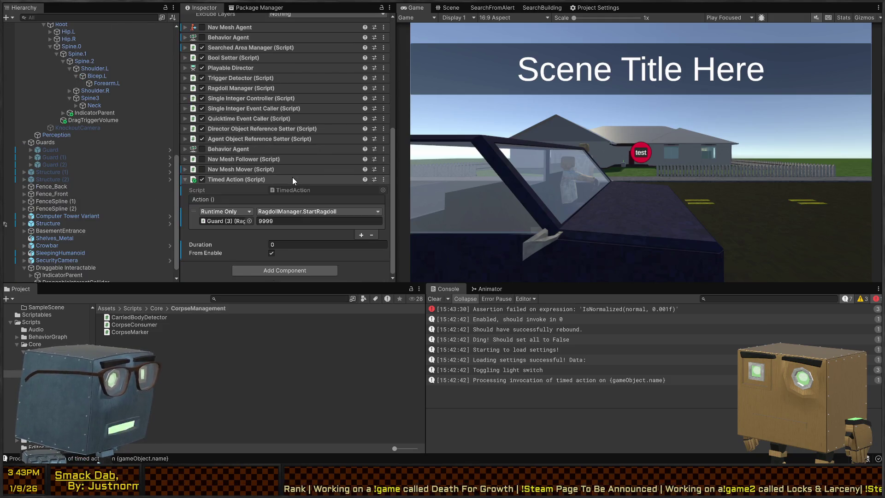
{"action": "left_click", "coordinate": [201, 180]}
{"action": "left_click", "coordinate": [246, 180]}
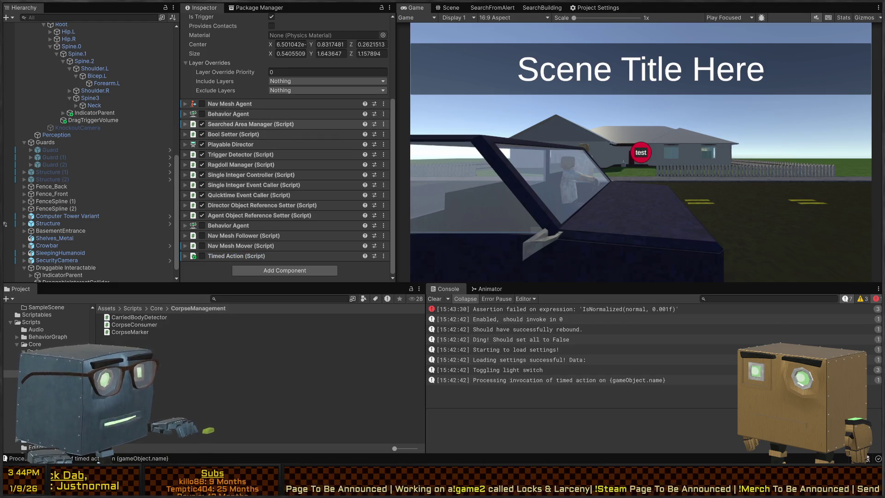
Select the Player's ItemSelector child and open its ItemBehaviorActivator script in Visual Studio
{"action": "key", "text": "alt+Tab"}
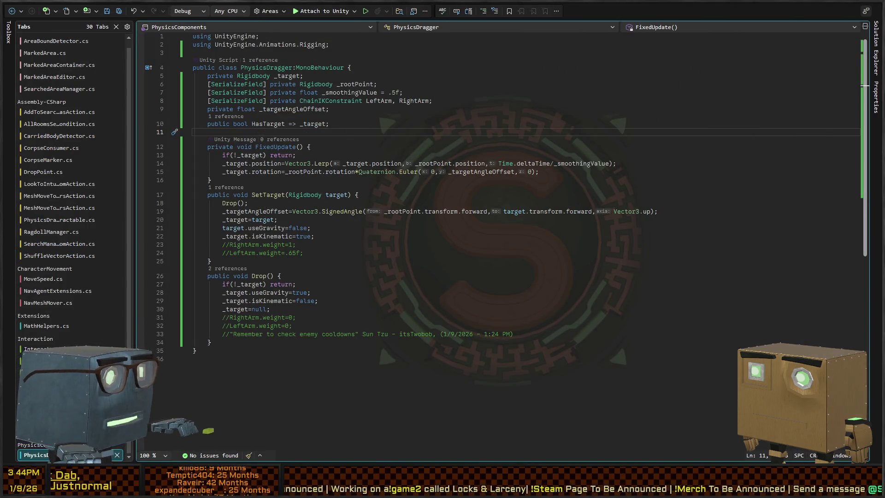
{"action": "key", "text": "alt+Tab"}
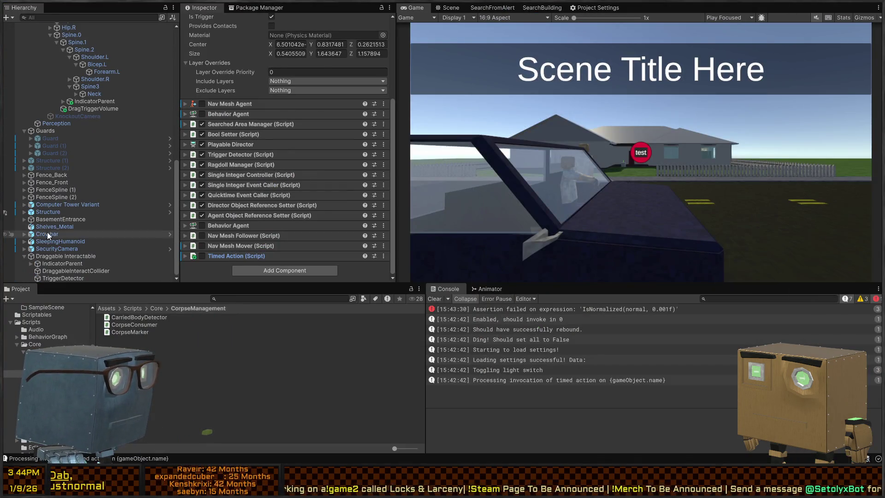
{"action": "scroll", "coordinate": [54, 203], "scroll_direction": "up", "scroll_amount": 10}
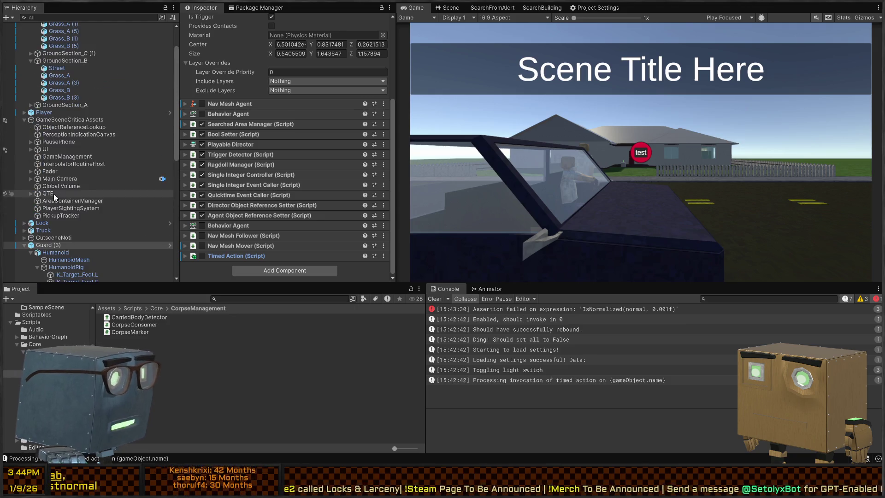
{"action": "left_click", "coordinate": [55, 112]}
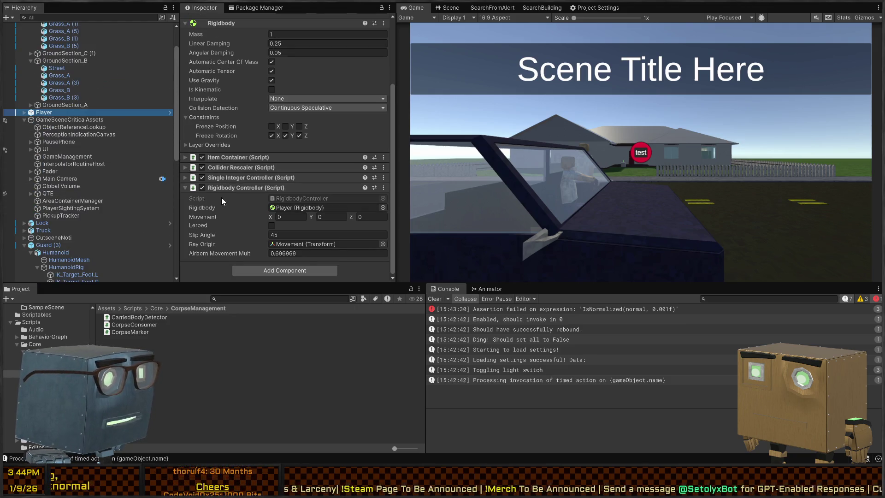
{"action": "scroll", "coordinate": [239, 163], "scroll_direction": "up", "scroll_amount": 2}
{"action": "left_click", "coordinate": [24, 112]}
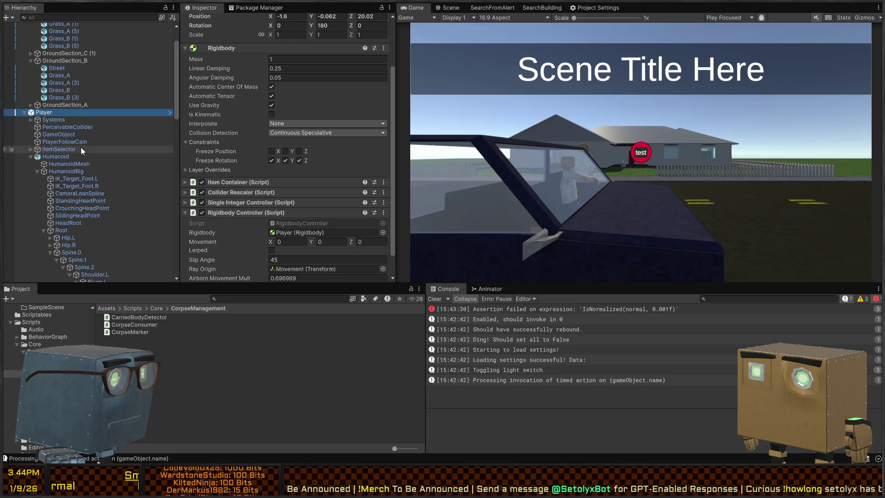
{"action": "left_click", "coordinate": [67, 148]}
{"action": "scroll", "coordinate": [276, 146], "scroll_direction": "up", "scroll_amount": 3}
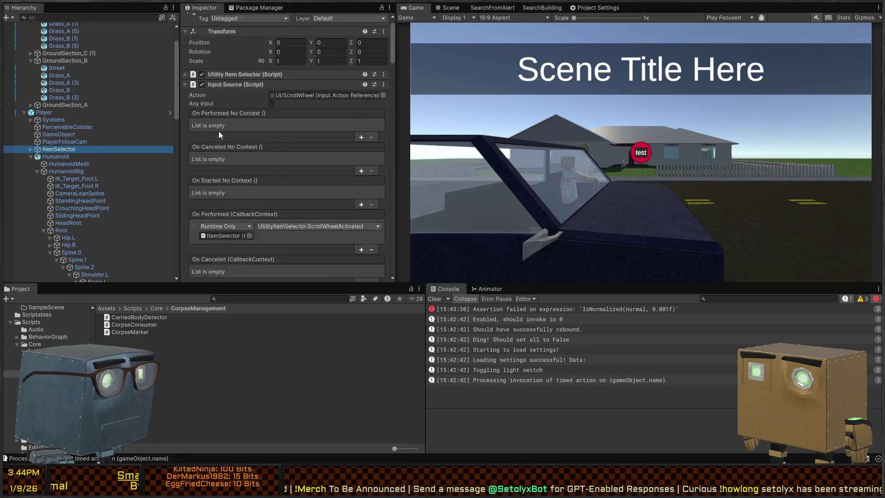
{"action": "left_click", "coordinate": [248, 100]}
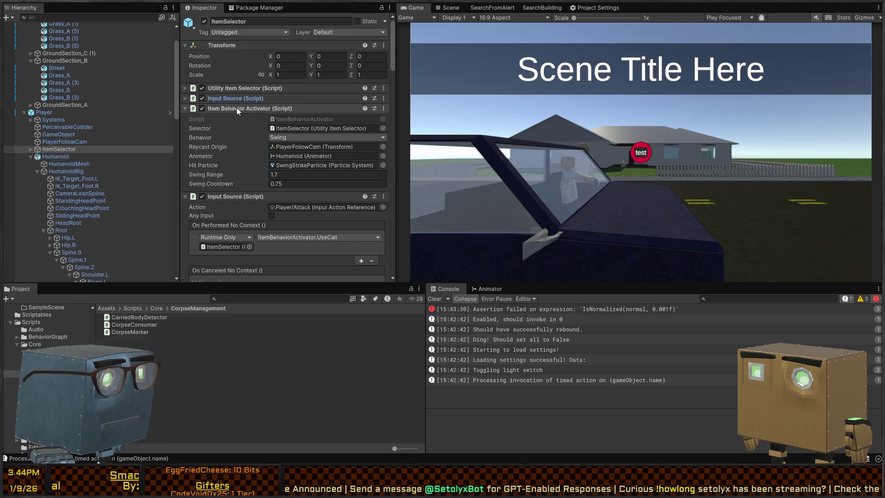
{"action": "double_click", "coordinate": [305, 119]}
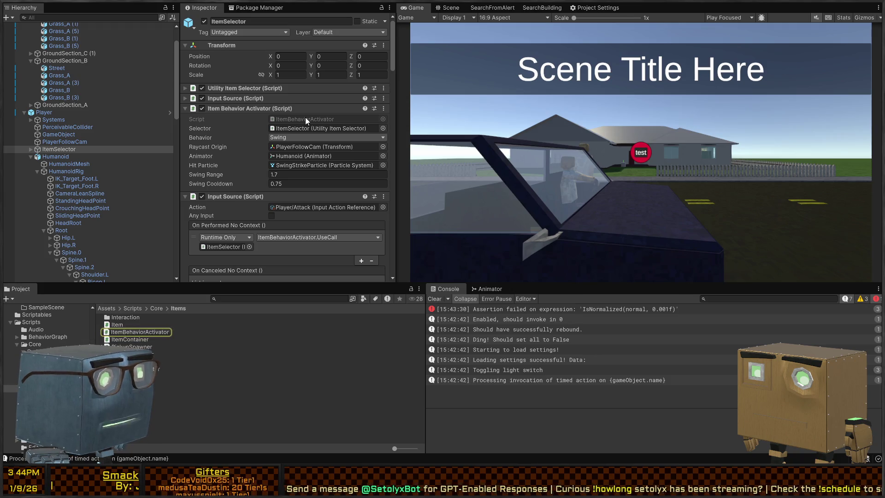
{"action": "scroll", "coordinate": [254, 226], "scroll_direction": "down", "scroll_amount": 10}
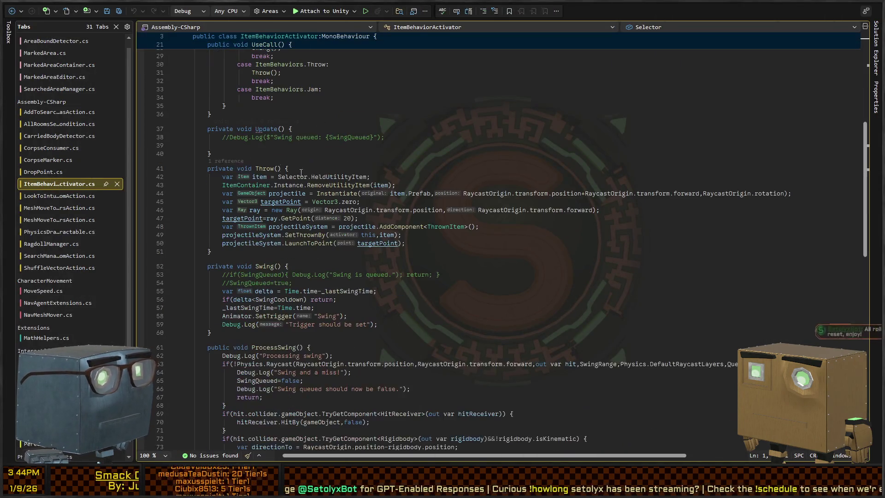
Read through Swing() and ProcessSwing() in ItemBehaviorActivator.cs, then go back to Unity's Scene view
{"action": "scroll", "coordinate": [254, 226], "scroll_direction": "down", "scroll_amount": 2}
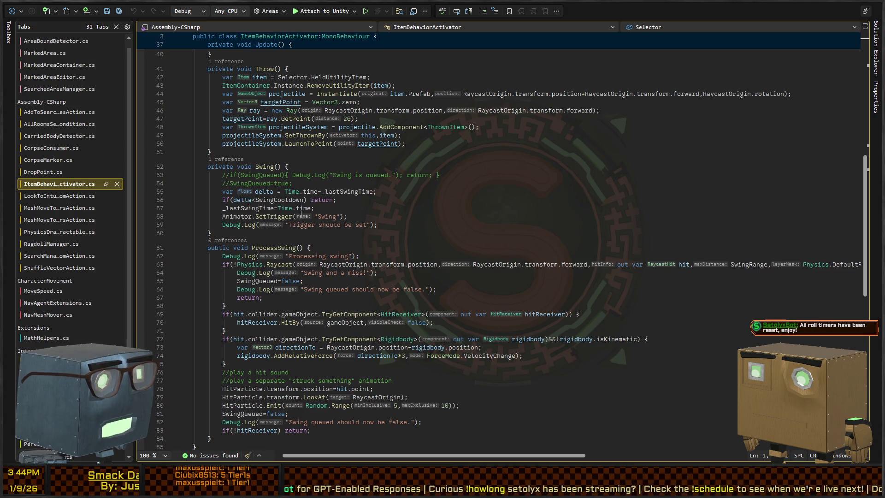
{"action": "scroll", "coordinate": [305, 208], "scroll_direction": "down", "scroll_amount": 6}
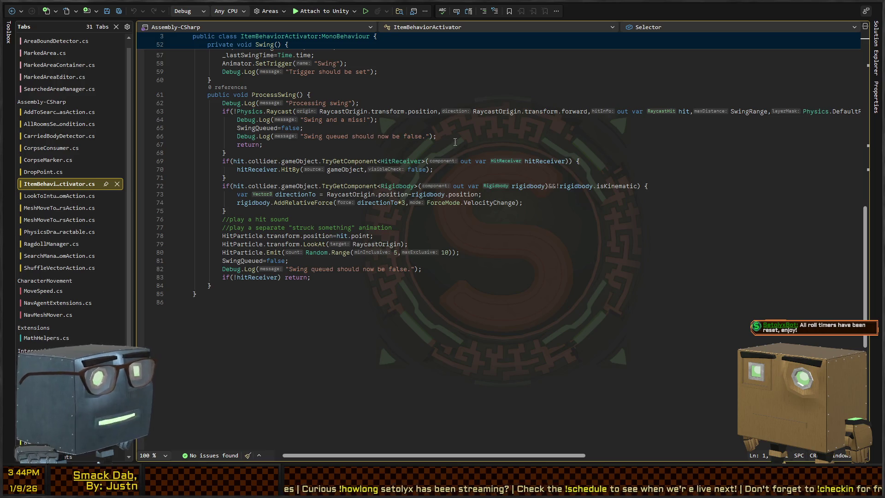
{"action": "key", "text": "alt+Tab"}
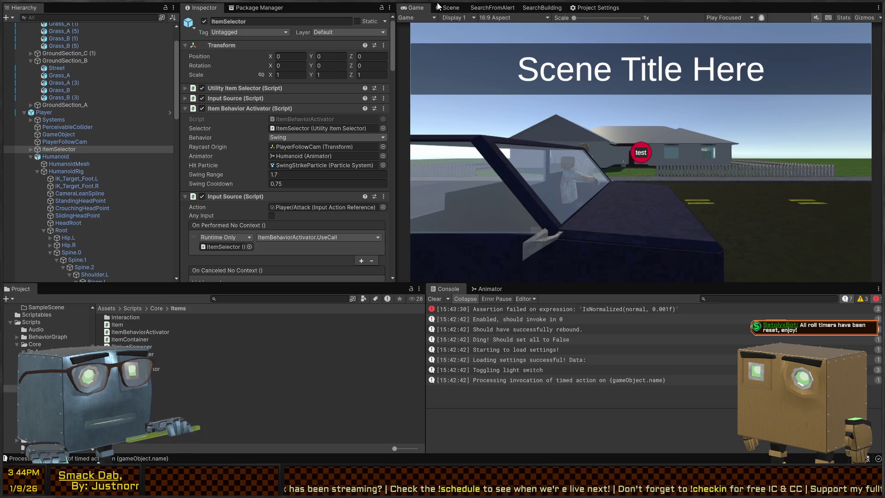
{"action": "left_click", "coordinate": [438, 7]}
Select the guard in the scene and open the Guard prefab for editing
{"action": "left_click_drag", "start_coordinate": [603, 122], "coordinate": [613, 134]}
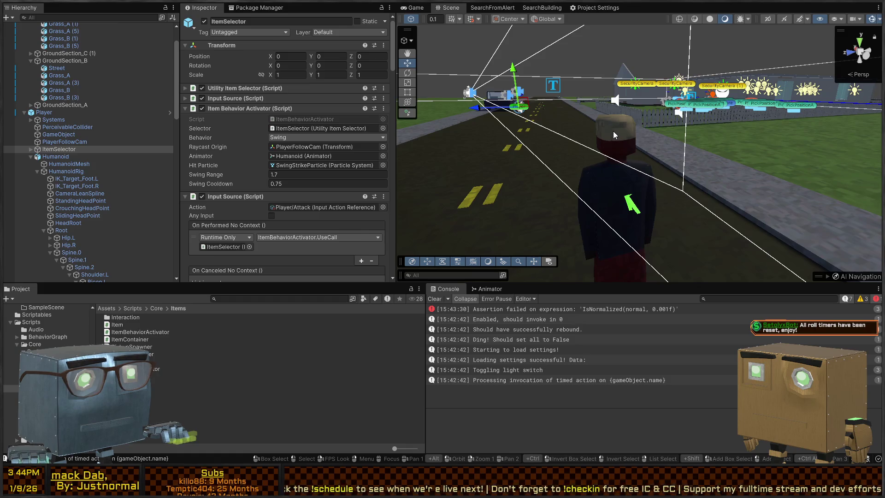
{"action": "left_click", "coordinate": [613, 133]}
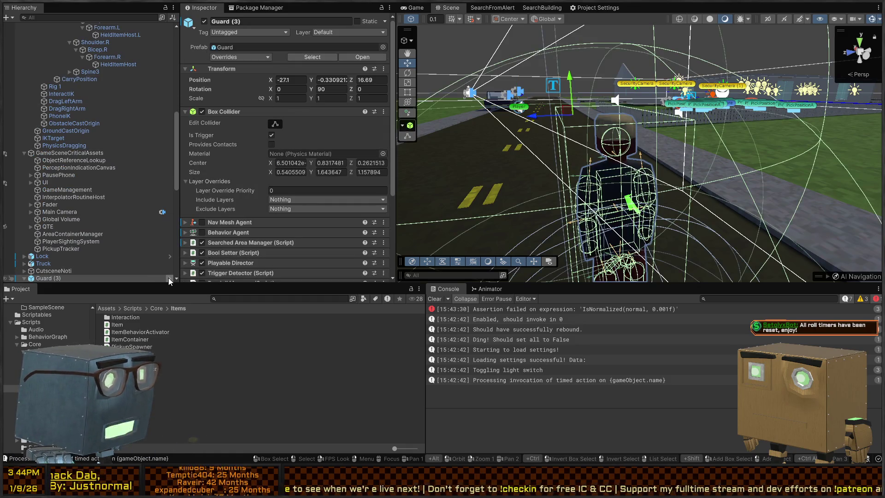
{"action": "left_click", "coordinate": [170, 278]}
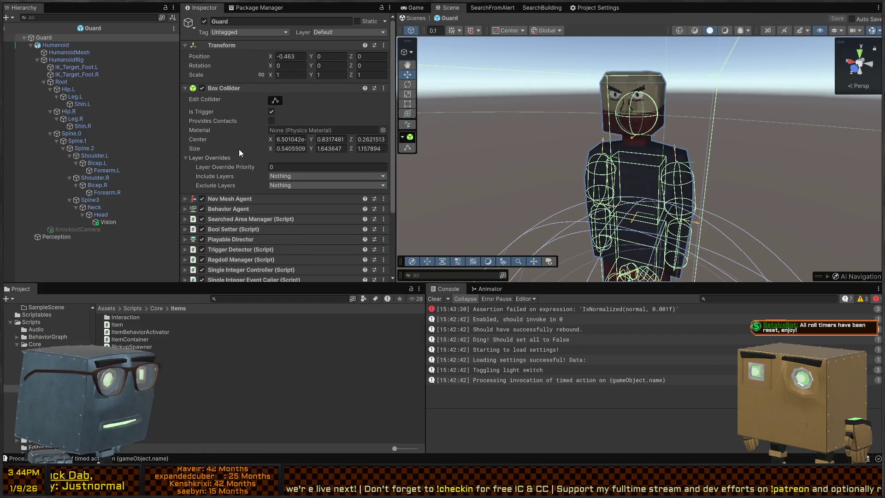
{"action": "scroll", "coordinate": [238, 149], "scroll_direction": "down", "scroll_amount": 5}
Filter the hierarchy with t=Collider, select Hip.L through Head, and add a Hit Receiver
{"action": "left_click", "coordinate": [87, 18]}
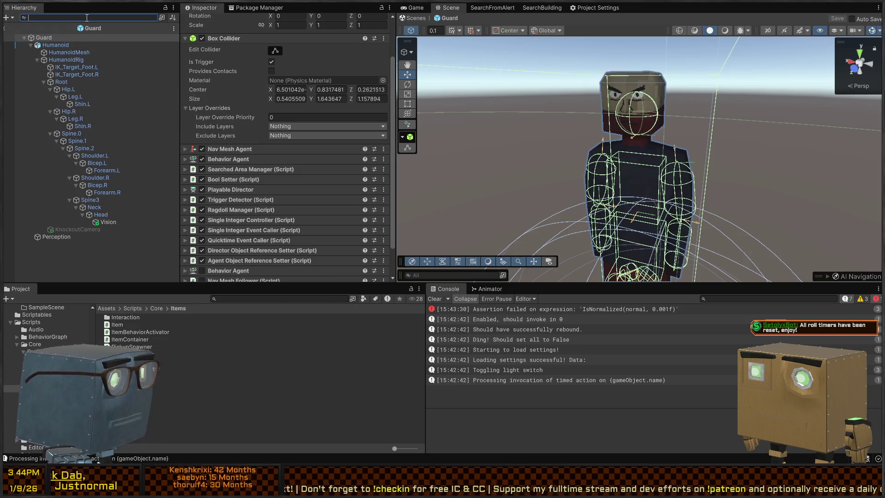
{"action": "type", "text": "t=Colli"}
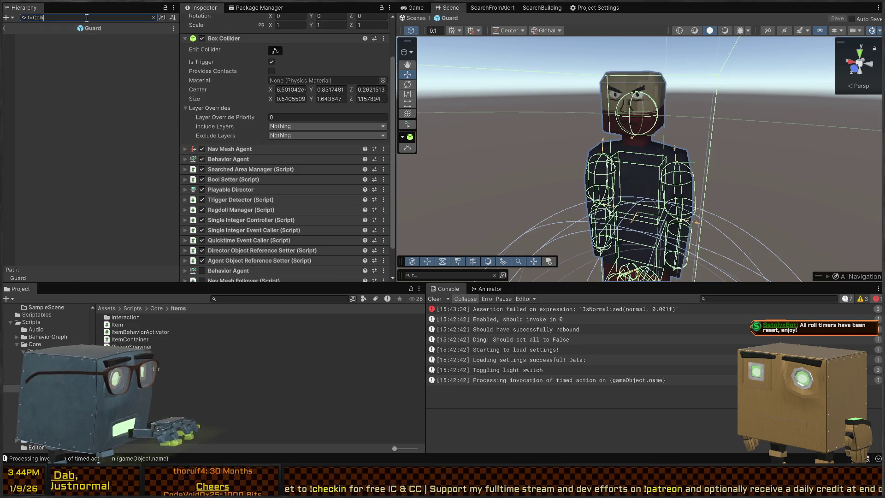
{"action": "type", "text": "der"}
{"action": "left_click", "coordinate": [57, 45]}
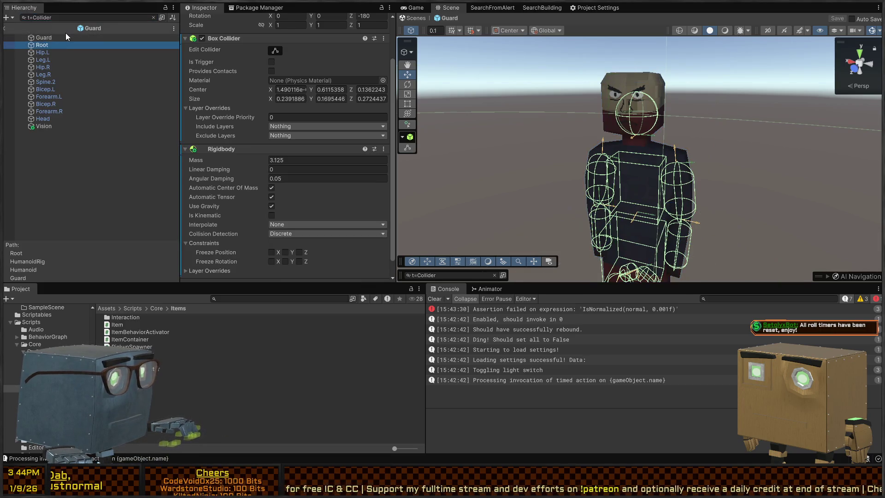
{"action": "left_click", "coordinate": [56, 54]}
{"action": "left_click", "coordinate": [59, 45]}
{"action": "right_click", "coordinate": [571, 104]}
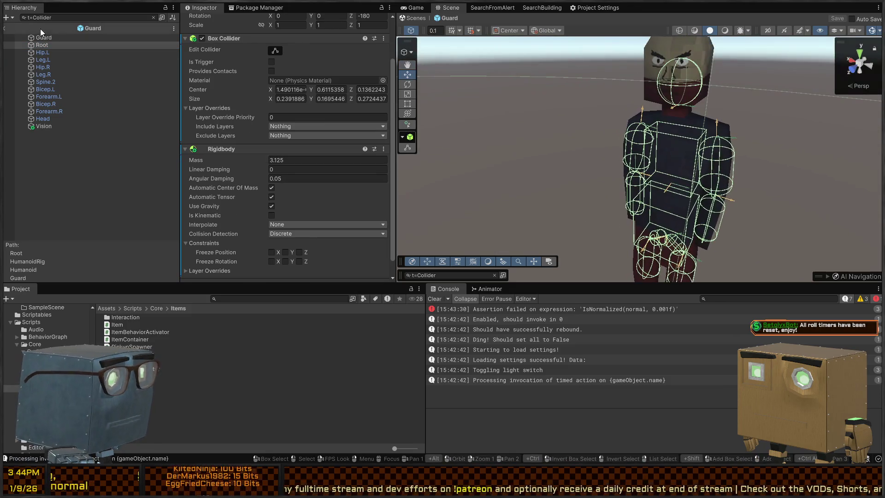
{"action": "left_click", "coordinate": [59, 53]}
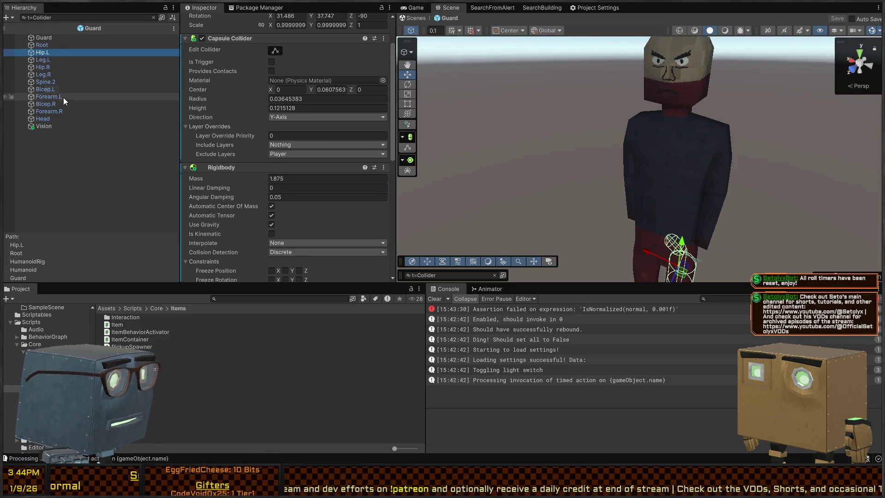
{"action": "left_click", "coordinate": [62, 119], "text": "shift"}
{"action": "scroll", "coordinate": [273, 115], "scroll_direction": "down", "scroll_amount": 5}
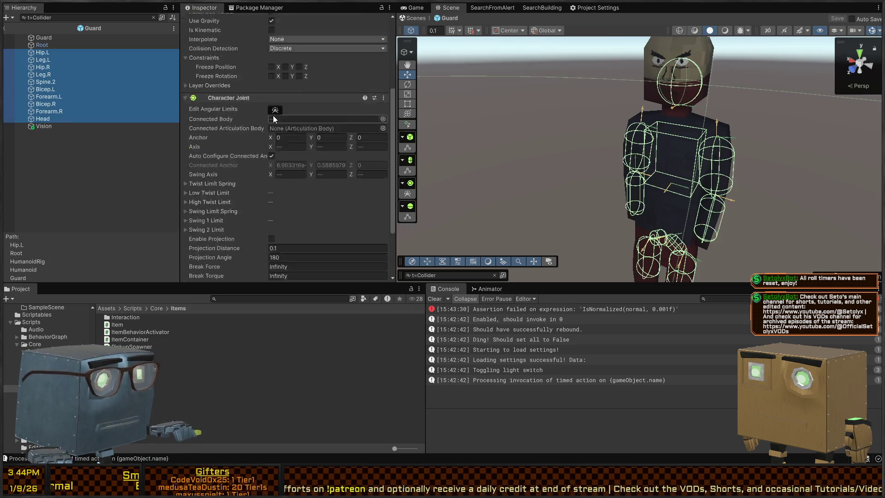
{"action": "left_click", "coordinate": [283, 270]}
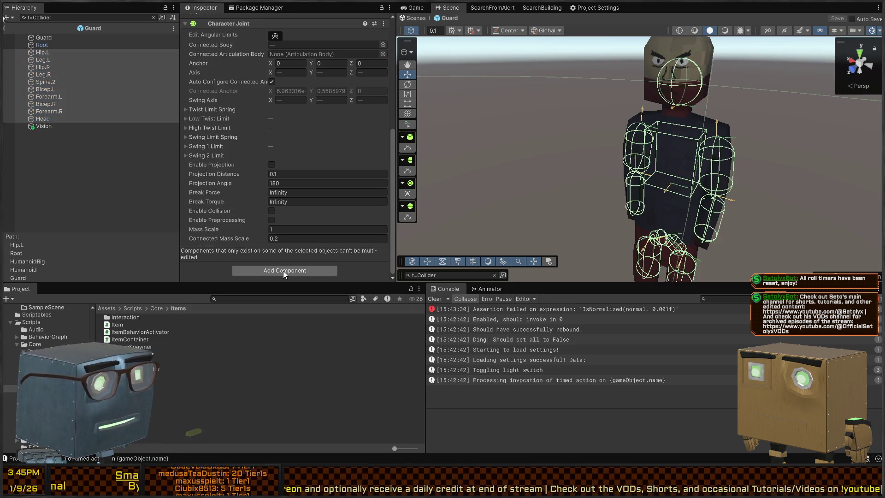
{"action": "key", "text": "Return"}
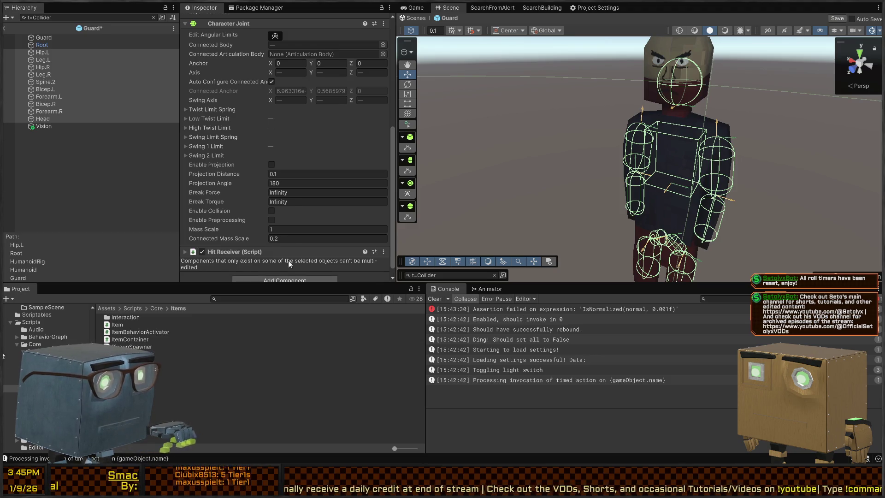
Add an On Struck entry calling Guard's RagdollManager.StartRagdoll with 300, and save the prefab
{"action": "scroll", "coordinate": [244, 241], "scroll_direction": "down", "scroll_amount": 3}
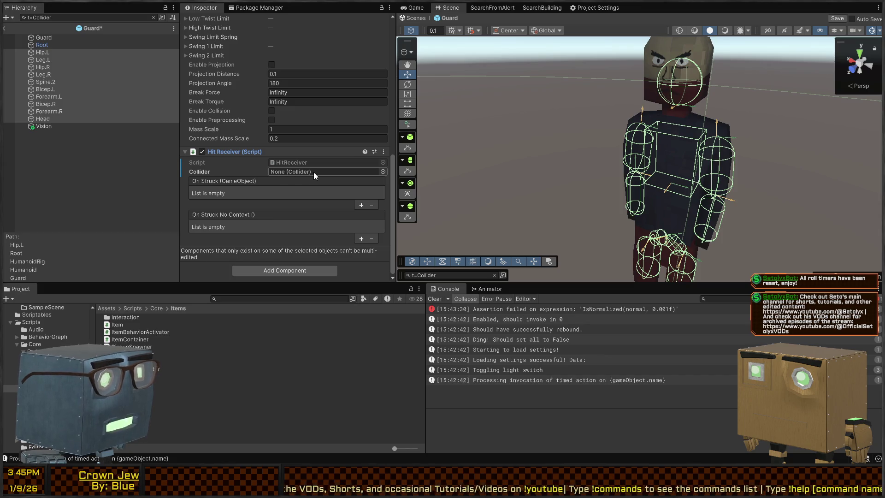
{"action": "key", "text": "alt+Tab"}
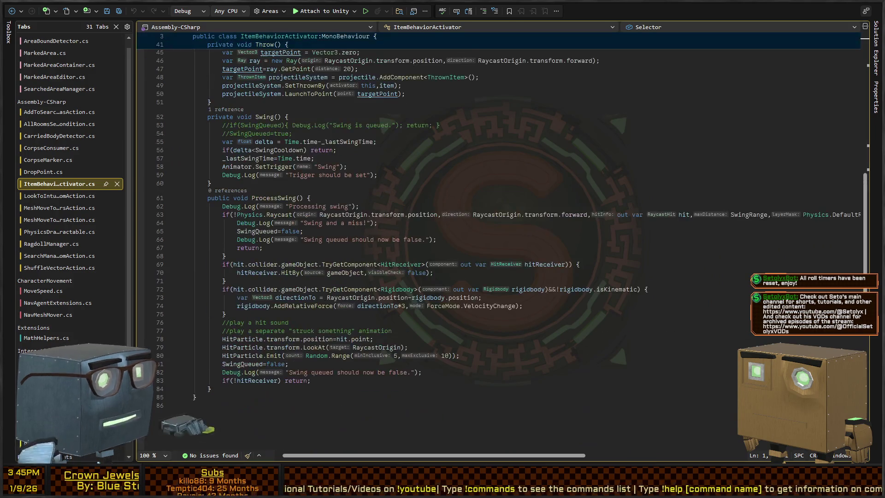
{"action": "key", "text": "alt+Tab"}
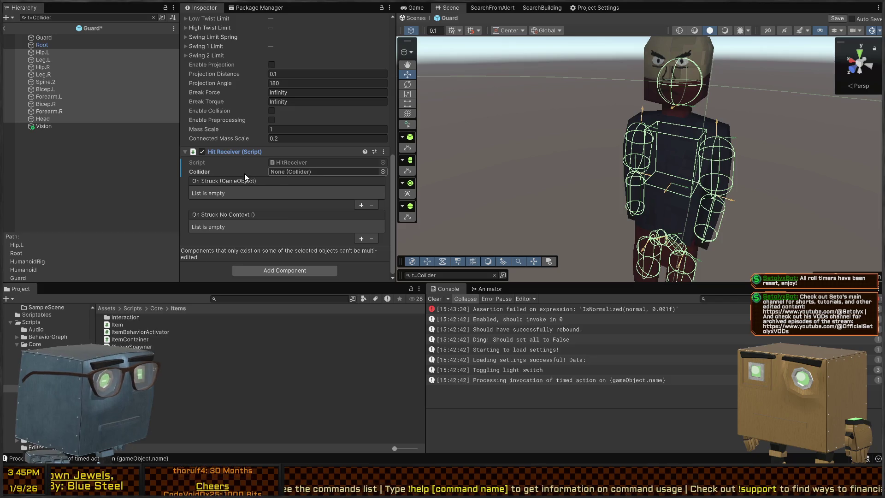
{"action": "left_click", "coordinate": [361, 205]}
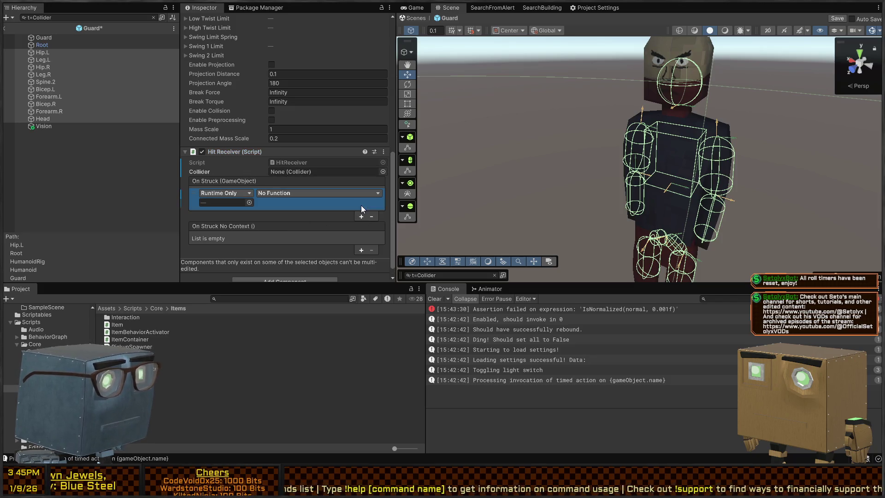
{"action": "mouse_move", "coordinate": [40, 37]}
{"action": "left_mouse_down"}
{"action": "mouse_move", "coordinate": [138, 138]}
{"action": "mouse_move", "coordinate": [226, 203]}
{"action": "left_mouse_up"}
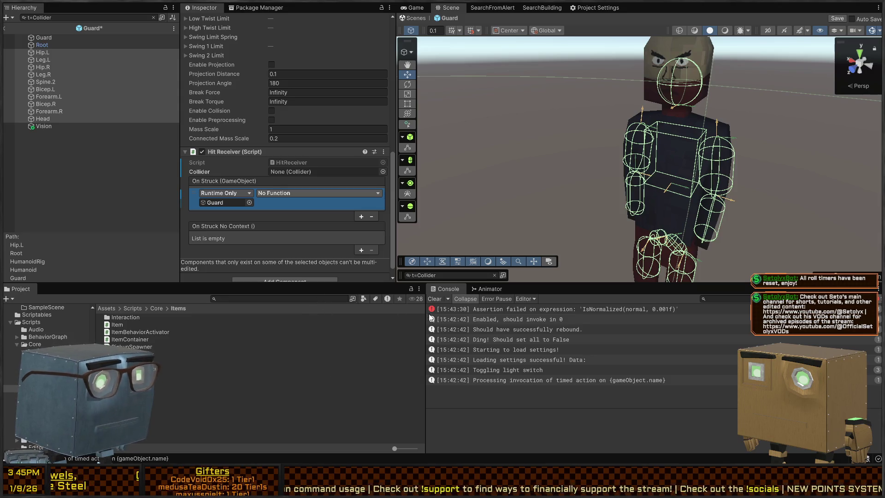
{"action": "left_click", "coordinate": [319, 192]}
{"action": "left_click", "coordinate": [306, 201]}
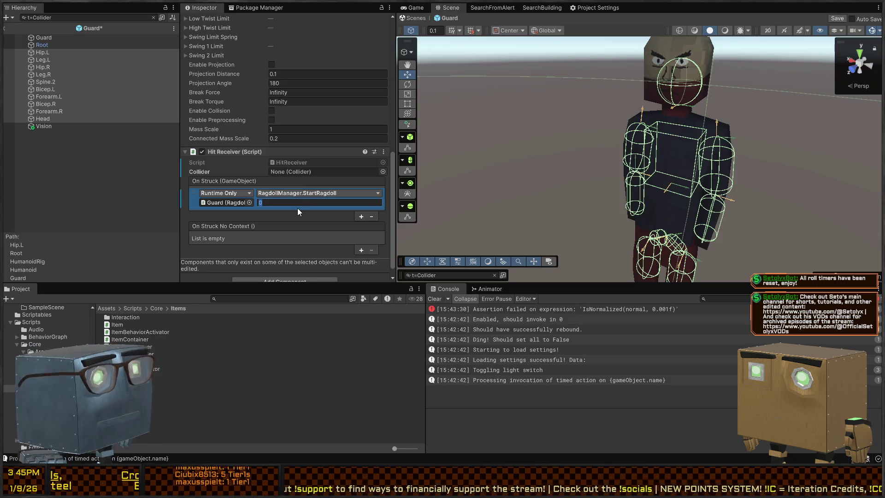
{"action": "type", "text": "120"}
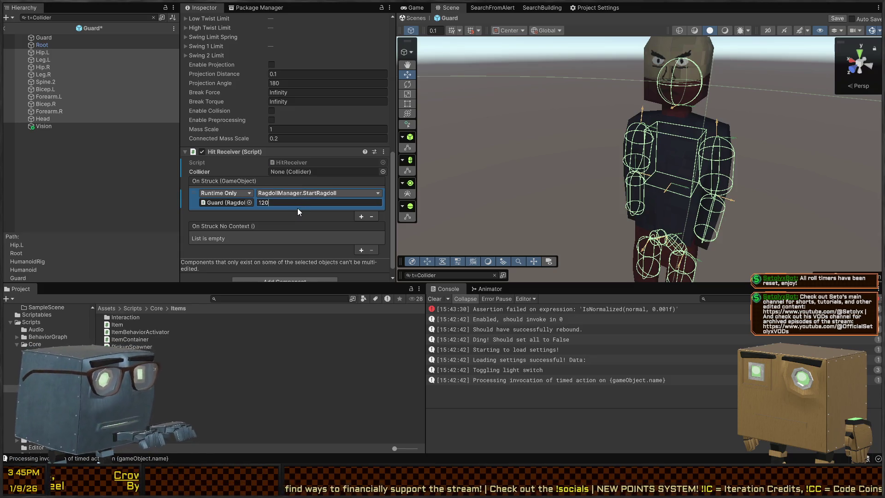
{"action": "type", "text": "3003"}
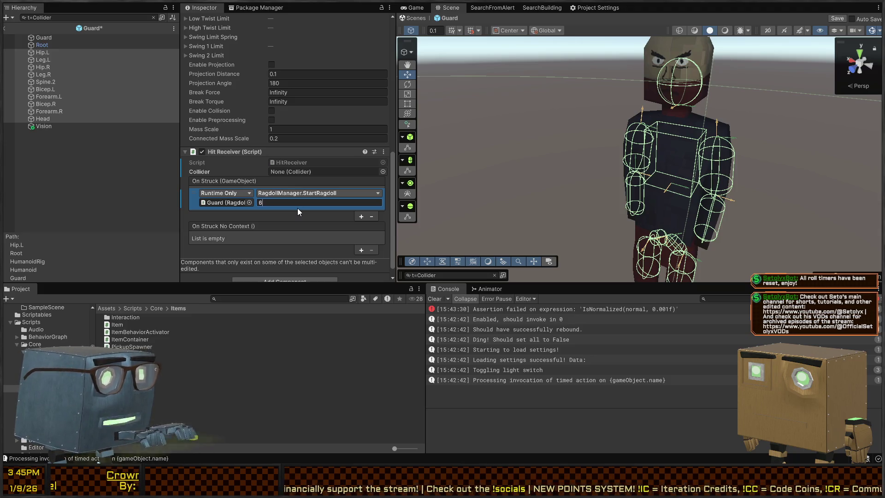
{"action": "key", "text": "BackSpace"}
{"action": "key", "text": "BackSpace"}
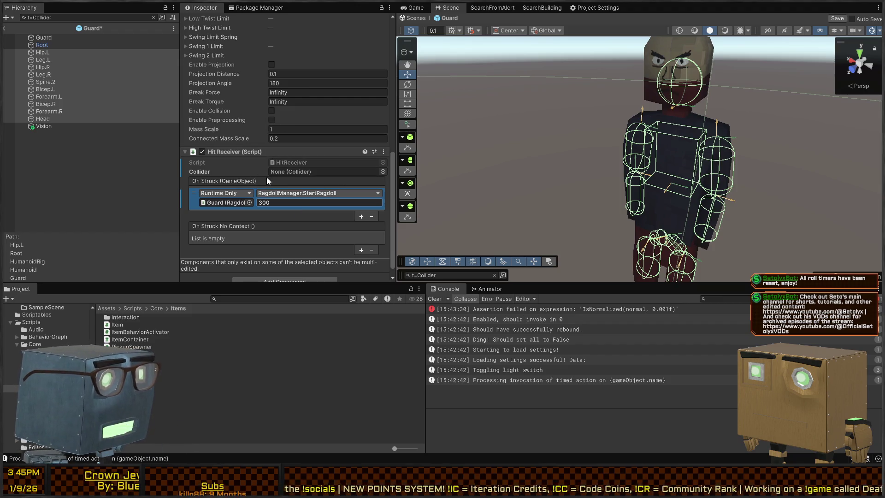
{"action": "key", "text": "ctrl+s"}
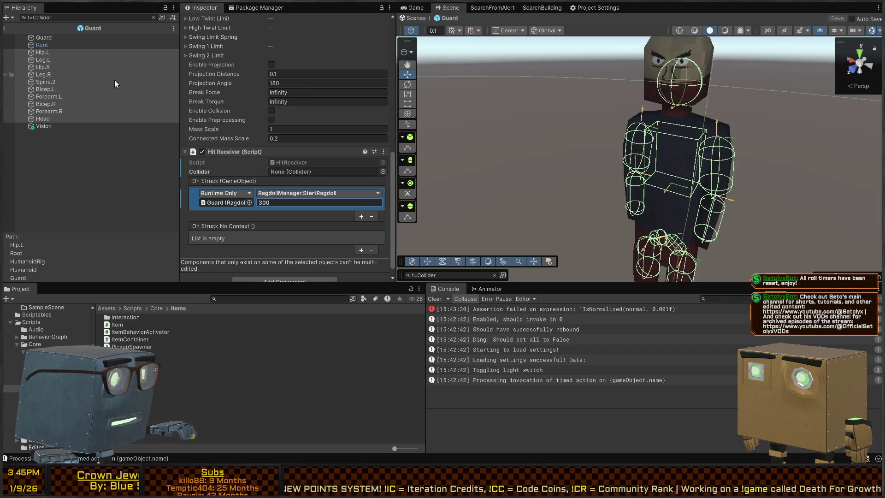
Assign Hip.L's and Hip.R's colliders to their Hit Receiver Collider fields
{"action": "left_click", "coordinate": [71, 53]}
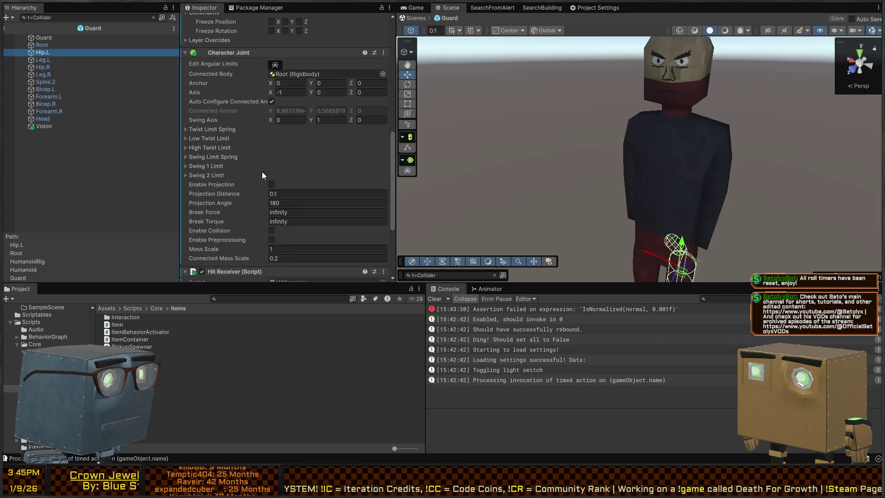
{"action": "scroll", "coordinate": [257, 147], "scroll_direction": "up", "scroll_amount": 5}
{"action": "left_click", "coordinate": [232, 82]}
{"action": "scroll", "coordinate": [233, 77], "scroll_direction": "up", "scroll_amount": 5}
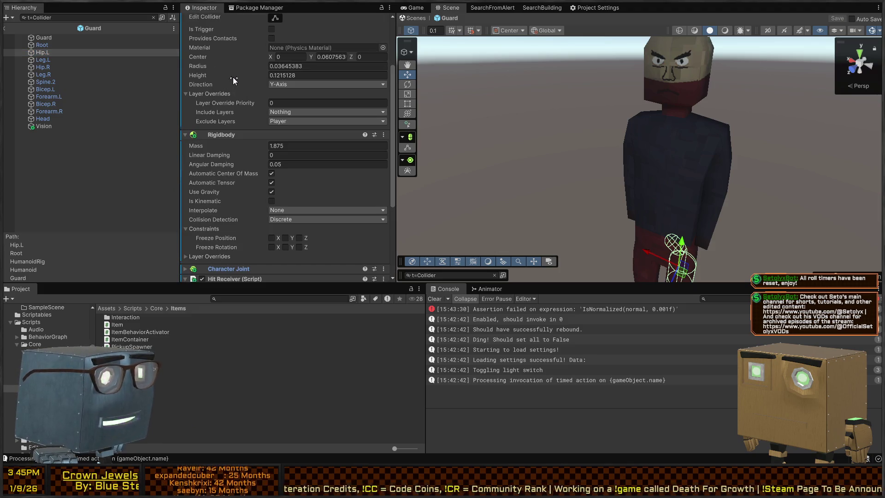
{"action": "left_click", "coordinate": [216, 135]}
{"action": "scroll", "coordinate": [226, 104], "scroll_direction": "up", "scroll_amount": 5}
{"action": "left_click", "coordinate": [233, 88]}
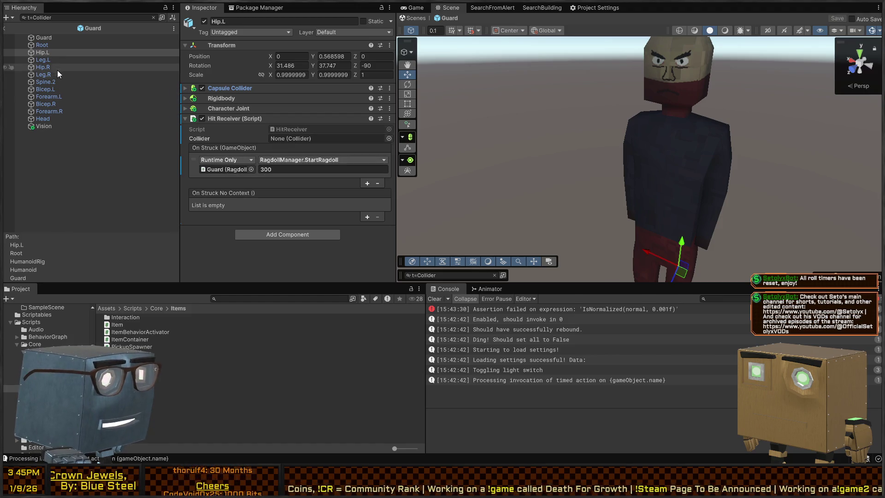
{"action": "left_click_drag", "start_coordinate": [43, 51], "coordinate": [295, 138]}
{"action": "left_click", "coordinate": [43, 60]}
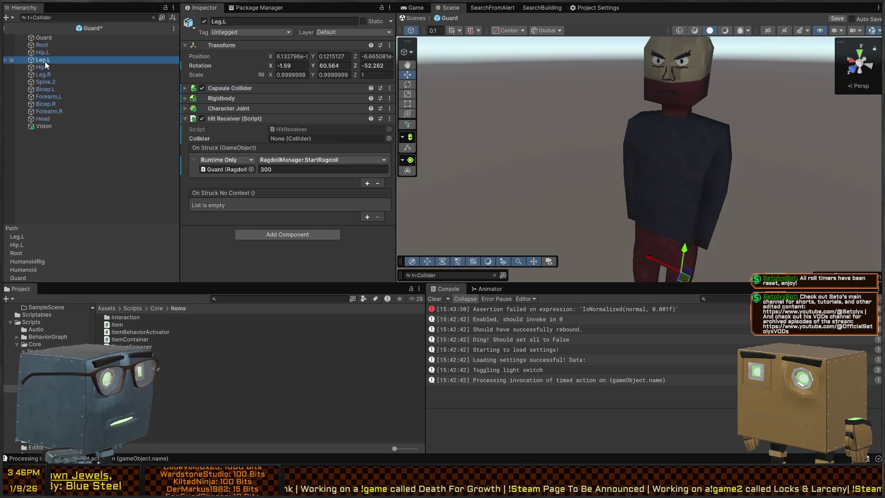
{"action": "key", "text": "f"}
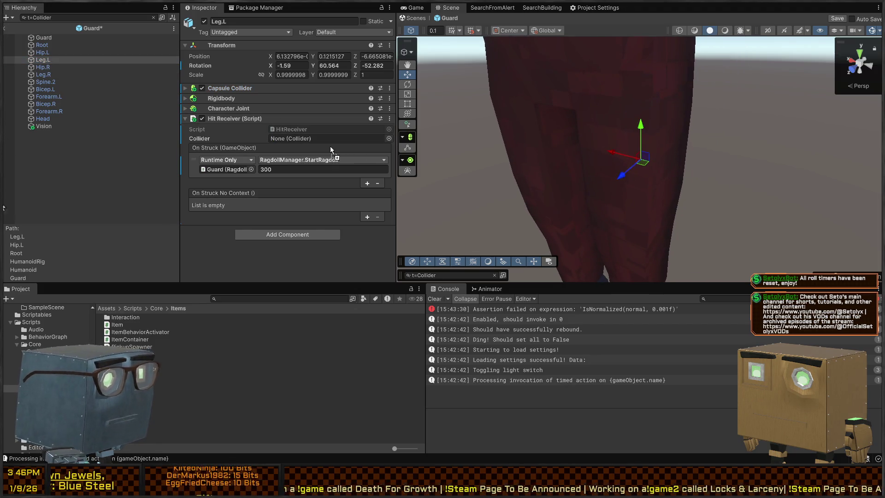
{"action": "left_click", "coordinate": [46, 68]}
{"action": "left_click_drag", "start_coordinate": [46, 67], "coordinate": [301, 141]}
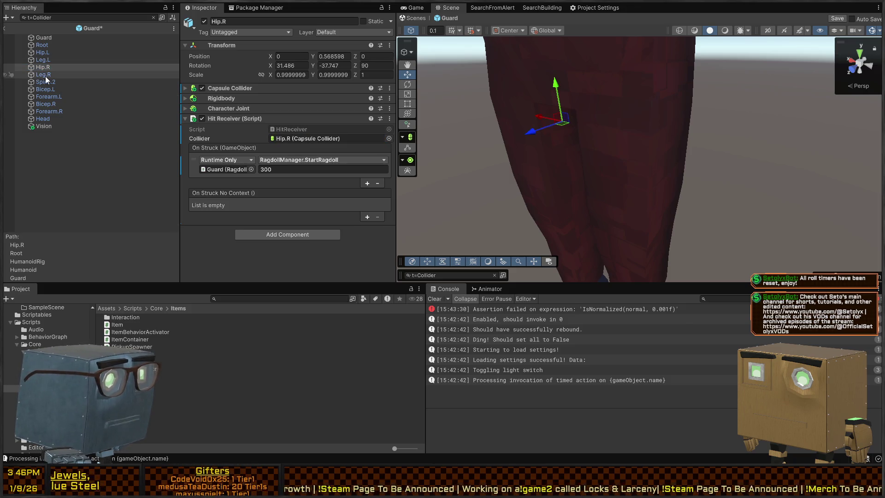
Assign Spine.2's box collider, the four arm bones' colliders and Head's sphere collider to their Hit Receivers
{"action": "left_click", "coordinate": [30, 75]}
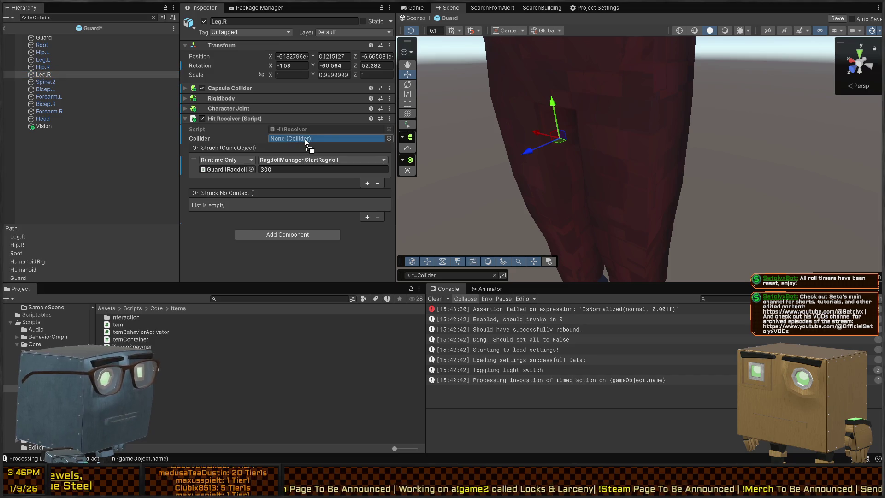
{"action": "left_click", "coordinate": [38, 83]}
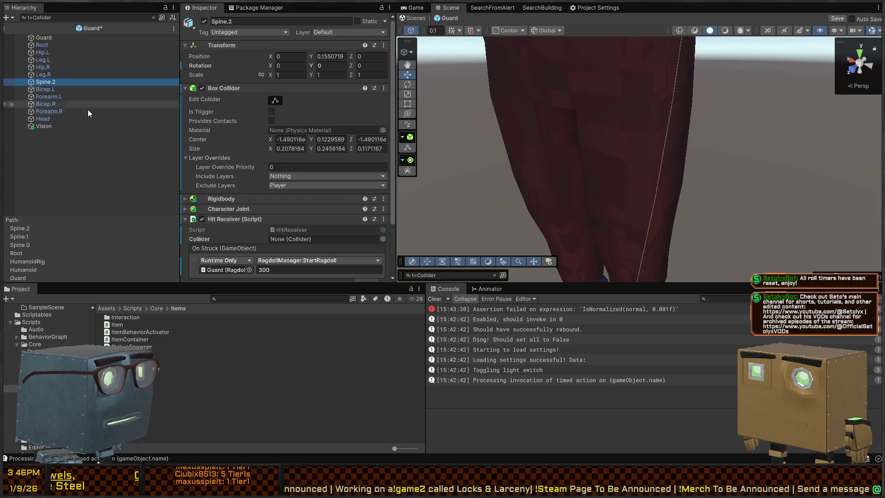
{"action": "scroll", "coordinate": [245, 140], "scroll_direction": "down", "scroll_amount": 5}
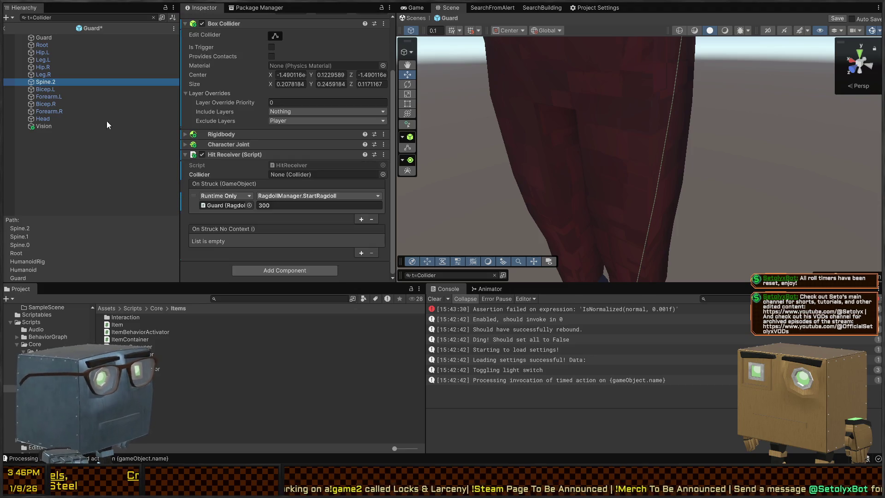
{"action": "mouse_move", "coordinate": [52, 81]}
{"action": "left_mouse_down"}
{"action": "mouse_move", "coordinate": [325, 182]}
{"action": "mouse_move", "coordinate": [323, 176]}
{"action": "left_mouse_up"}
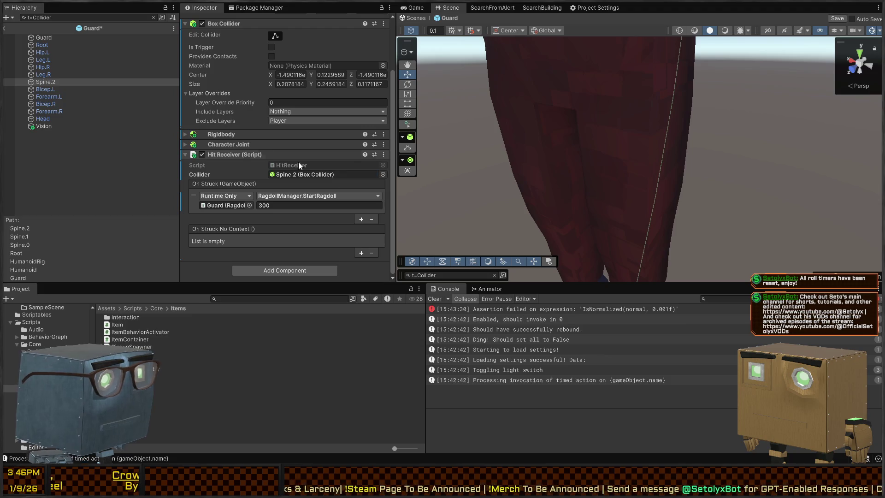
{"action": "left_click", "coordinate": [50, 89]}
{"action": "left_click_drag", "start_coordinate": [45, 89], "coordinate": [302, 140]}
{"action": "left_click", "coordinate": [48, 97]}
{"action": "left_click_drag", "start_coordinate": [49, 97], "coordinate": [304, 139]}
{"action": "left_click", "coordinate": [48, 104]}
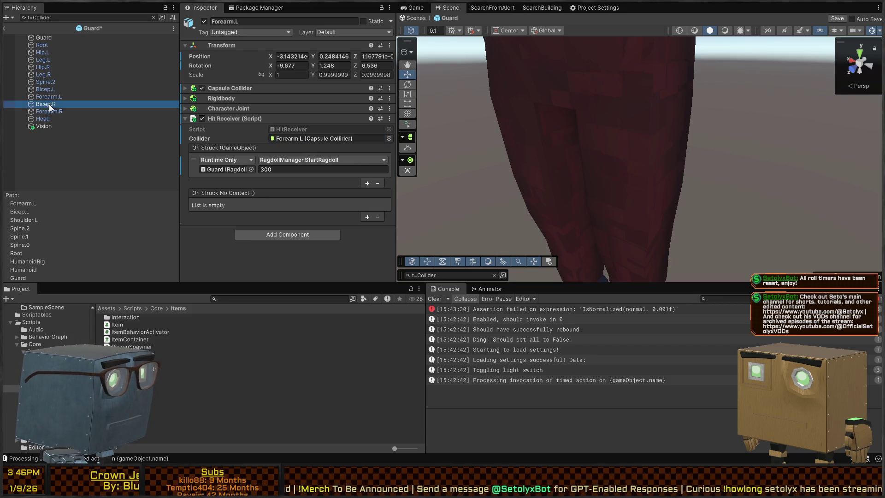
{"action": "left_click_drag", "start_coordinate": [63, 106], "coordinate": [308, 140]}
{"action": "left_click", "coordinate": [45, 110]}
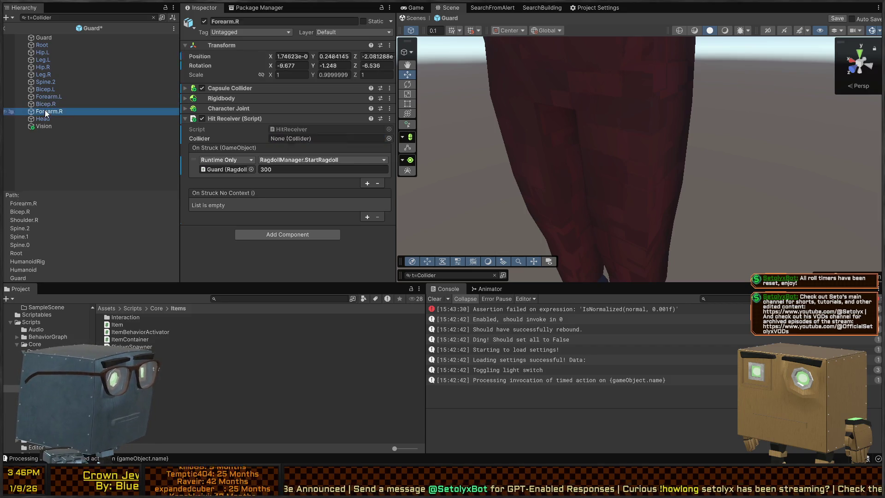
{"action": "mouse_move", "coordinate": [45, 116]}
{"action": "left_mouse_down"}
{"action": "mouse_move", "coordinate": [276, 144]}
{"action": "mouse_move", "coordinate": [308, 139]}
{"action": "left_mouse_up"}
{"action": "left_click", "coordinate": [41, 120]}
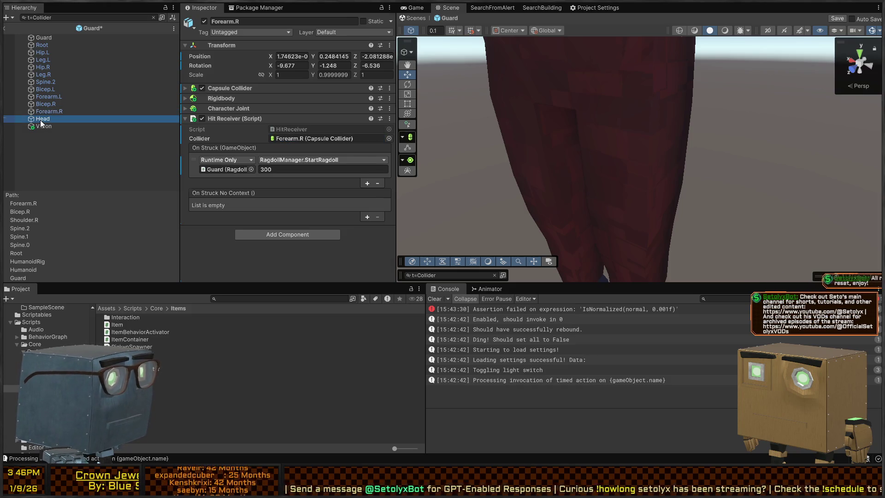
{"action": "left_click_drag", "start_coordinate": [103, 115], "coordinate": [314, 110]}
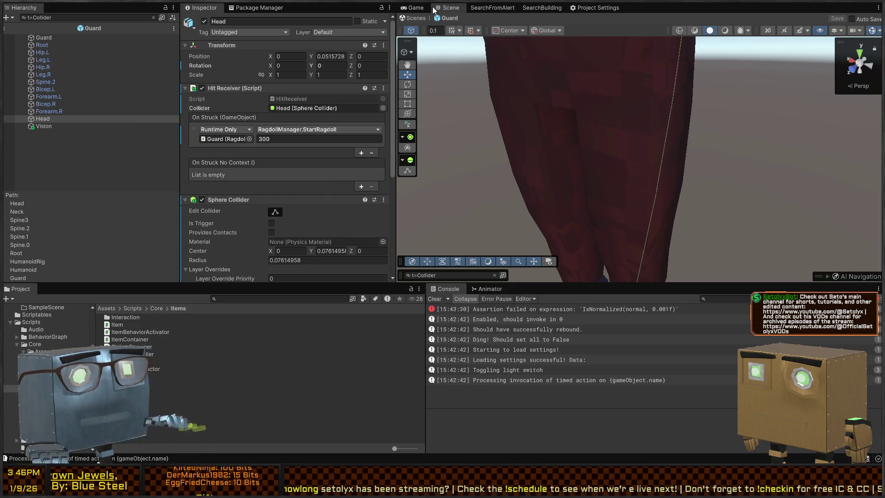
Leave prefab mode, pick up the crowbar in play mode, and walk up behind the guard
{"action": "left_click", "coordinate": [416, 18]}
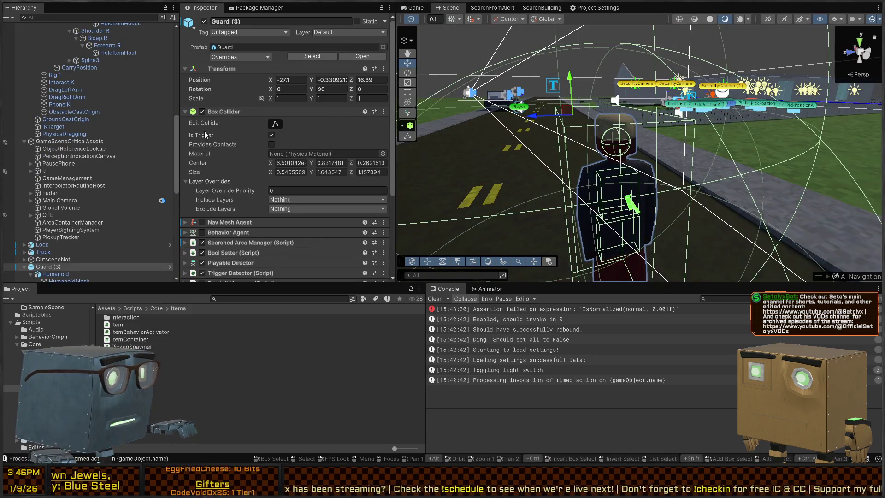
{"action": "scroll", "coordinate": [81, 193], "scroll_direction": "down", "scroll_amount": 5}
{"action": "scroll", "coordinate": [243, 176], "scroll_direction": "down", "scroll_amount": 5}
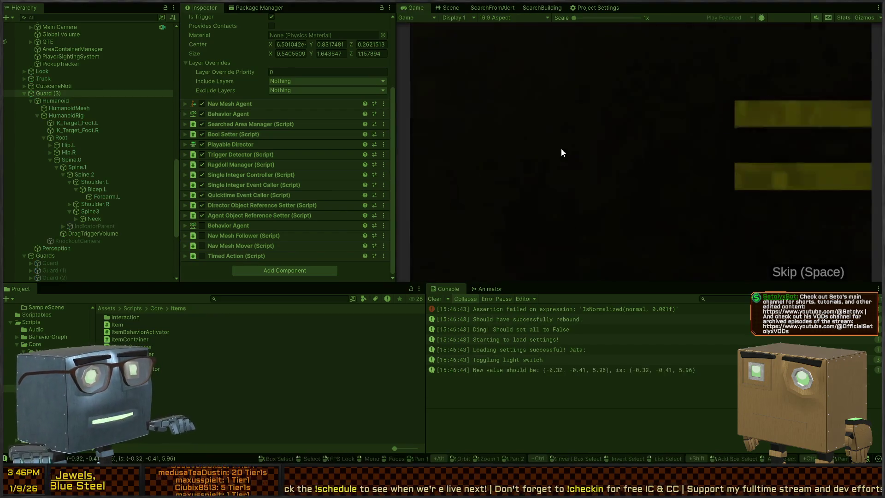
{"action": "left_click", "coordinate": [641, 152]}
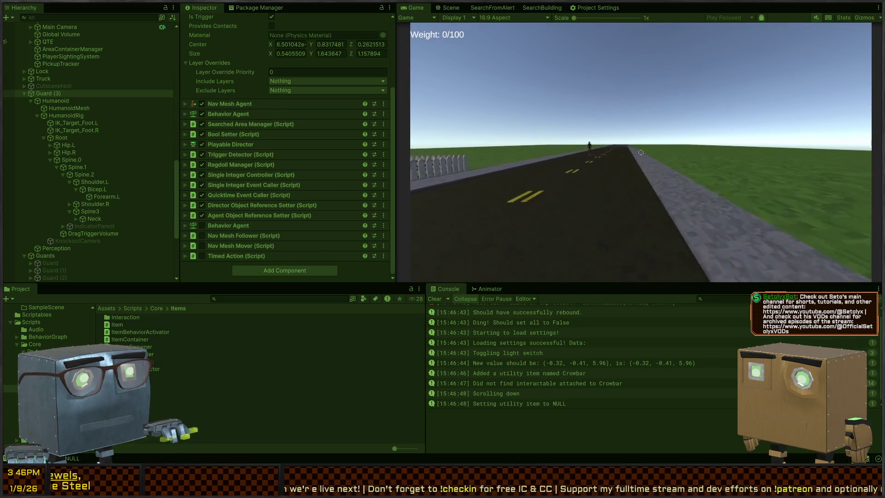
{"action": "scroll", "coordinate": [641, 152], "scroll_direction": "down", "scroll_amount": 1}
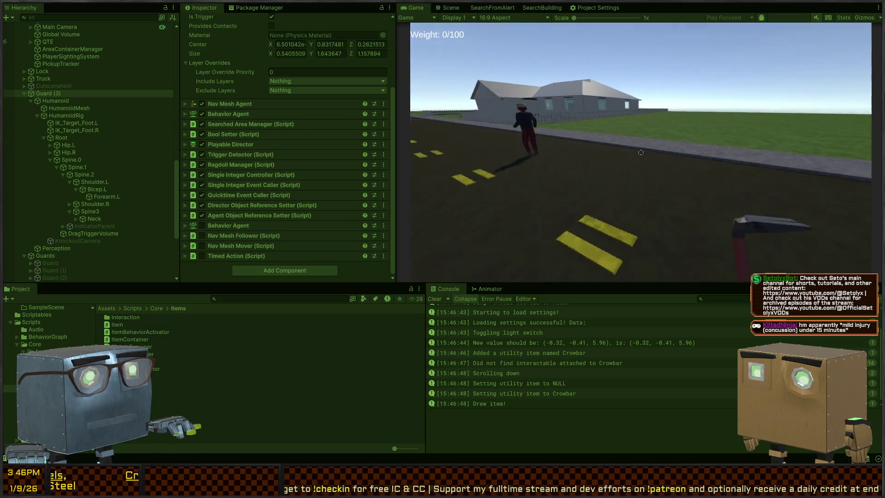
{"action": "key", "text": "w"}
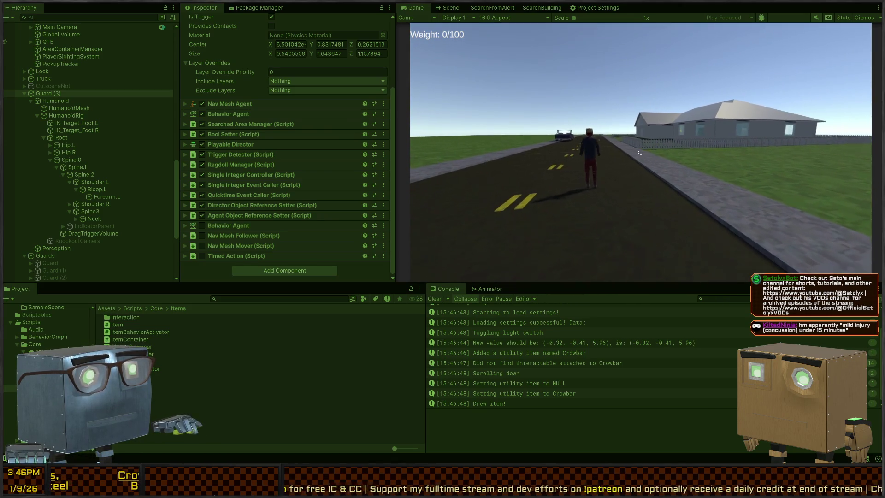
{"action": "key", "text": "w"}
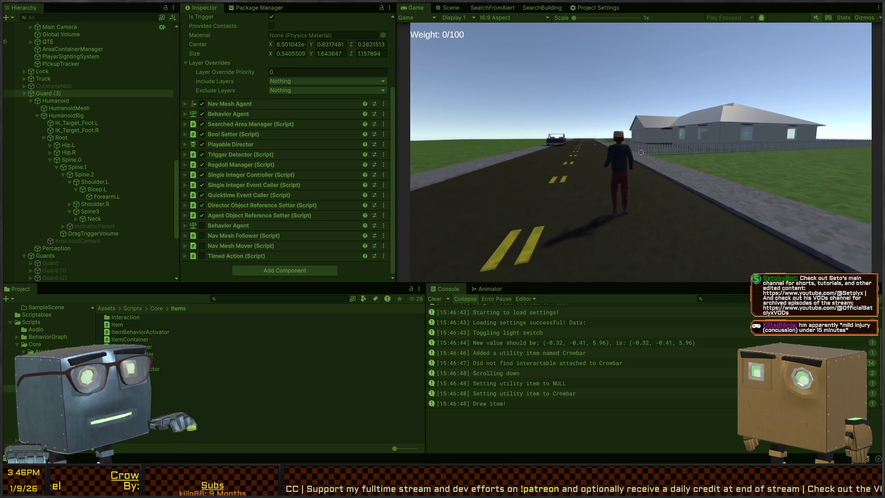
{"action": "key", "text": "w"}
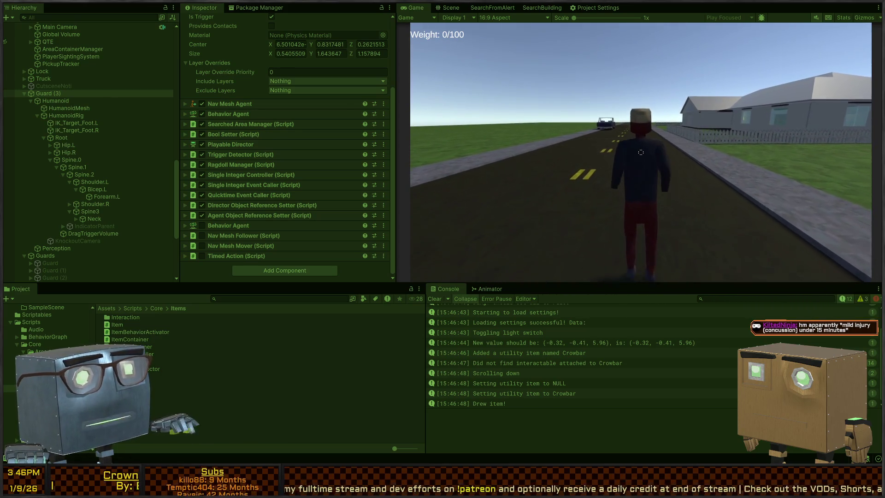
Swing the crowbar at the guard nine times, logging Swing and Trigger messages
{"action": "left_click", "coordinate": [641, 152]}
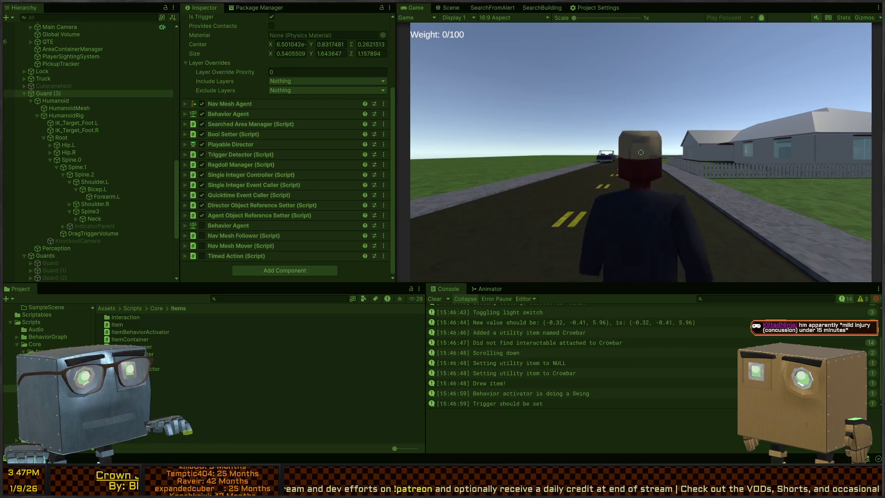
{"action": "left_click", "coordinate": [640, 153]}
{"action": "left_click", "coordinate": [641, 152]}
{"action": "left_click", "coordinate": [641, 152]}
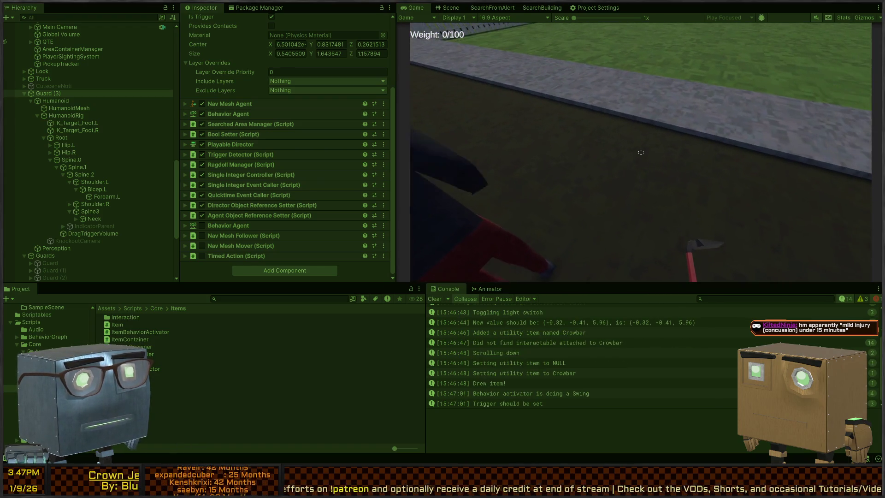
{"action": "left_click", "coordinate": [640, 152]}
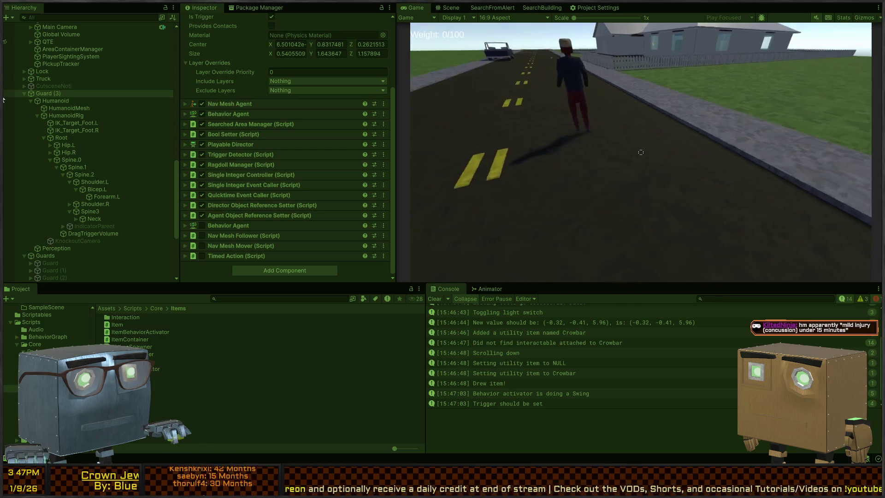
{"action": "left_click", "coordinate": [641, 152]}
{"action": "left_click", "coordinate": [641, 152]}
{"action": "left_click", "coordinate": [641, 152]}
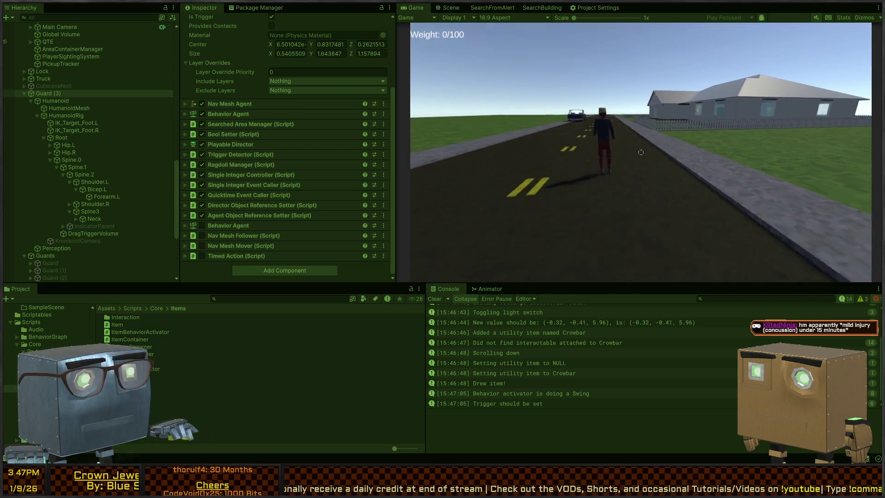
{"action": "left_click", "coordinate": [641, 152]}
{"action": "key", "text": "ctrl+1"}
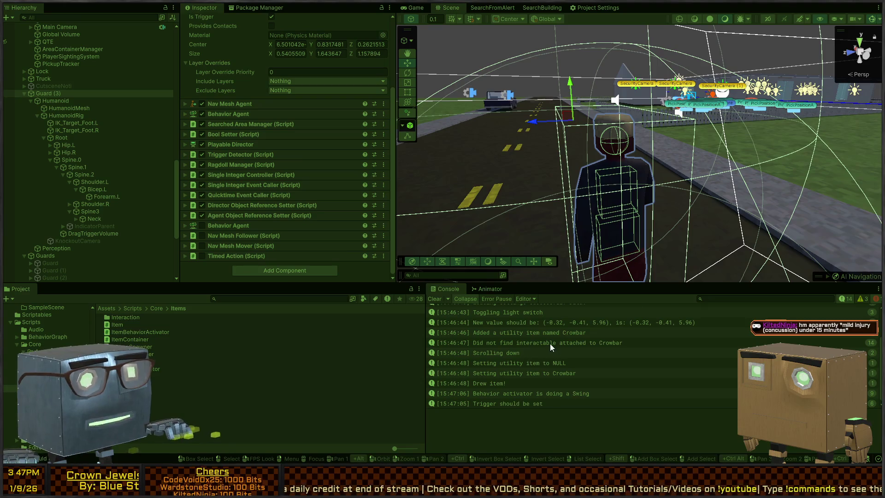
Back in the game view, inspect the assertion error's details and clear the console
{"action": "scroll", "coordinate": [549, 344], "scroll_direction": "up", "scroll_amount": 3}
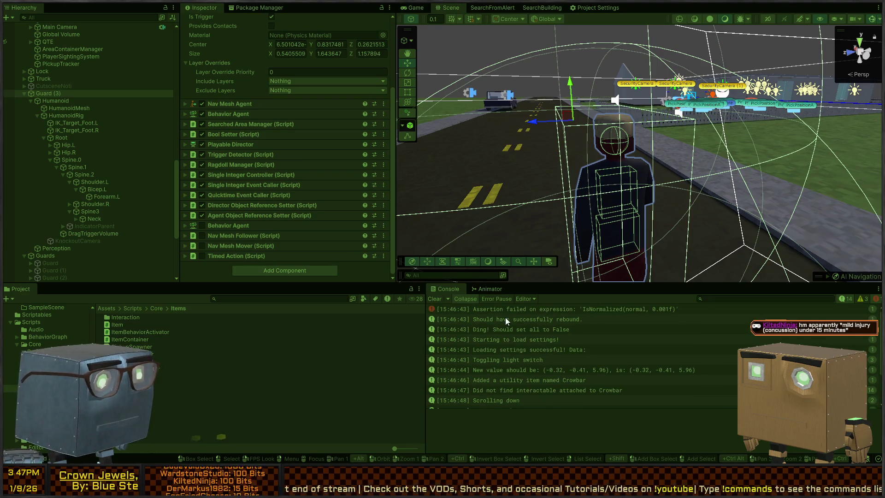
{"action": "key", "text": "ctrl+2"}
{"action": "left_click", "coordinate": [531, 309]}
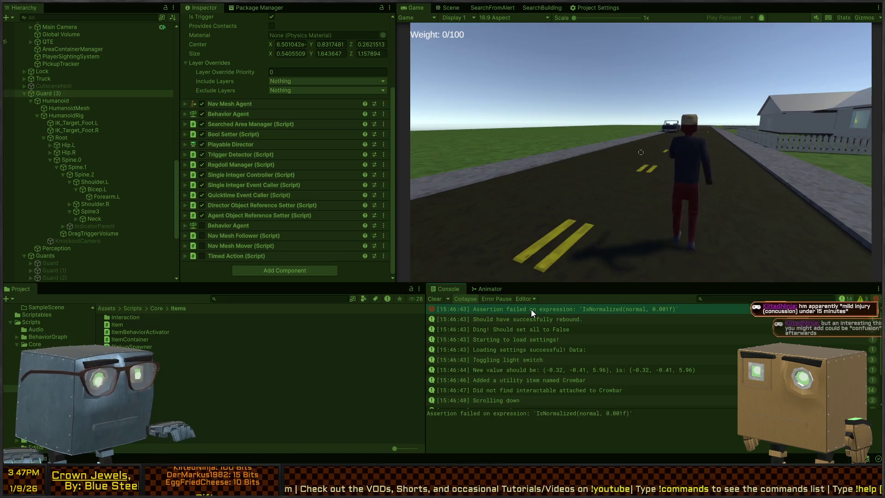
{"action": "left_click", "coordinate": [441, 299]}
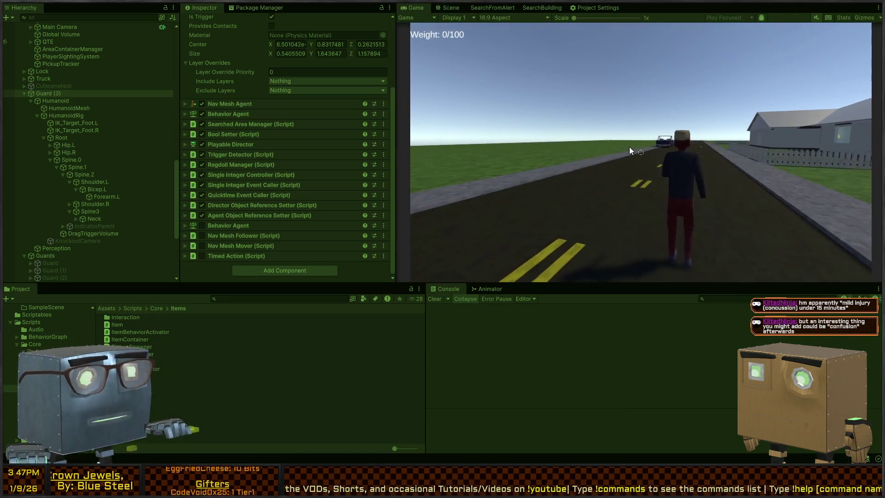
Swing and throw the crowbar, pick it back up from the road, then restart play mode
{"action": "left_click", "coordinate": [641, 152]}
{"action": "right_click", "coordinate": [641, 152]}
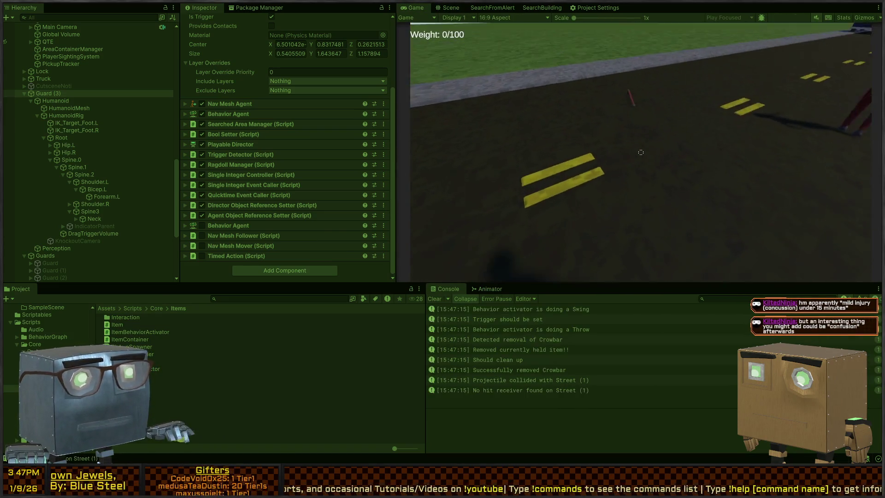
{"action": "key", "text": "e"}
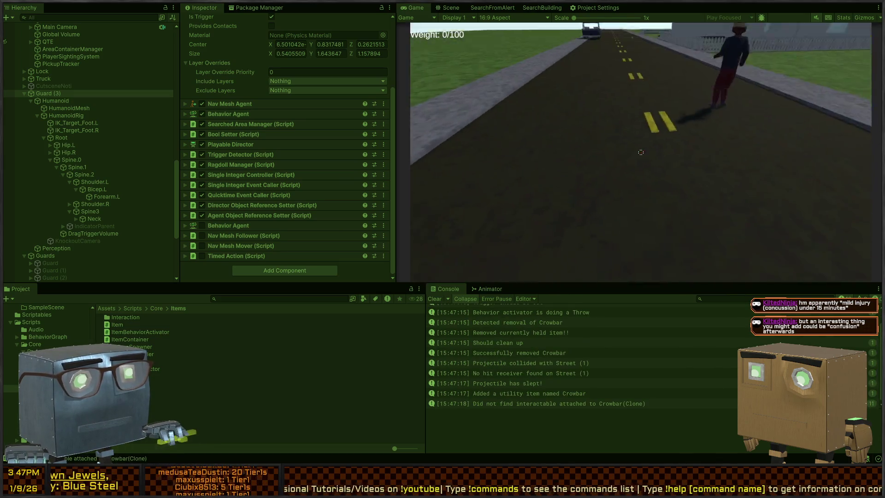
{"action": "scroll", "coordinate": [641, 153], "scroll_direction": "down", "scroll_amount": 1}
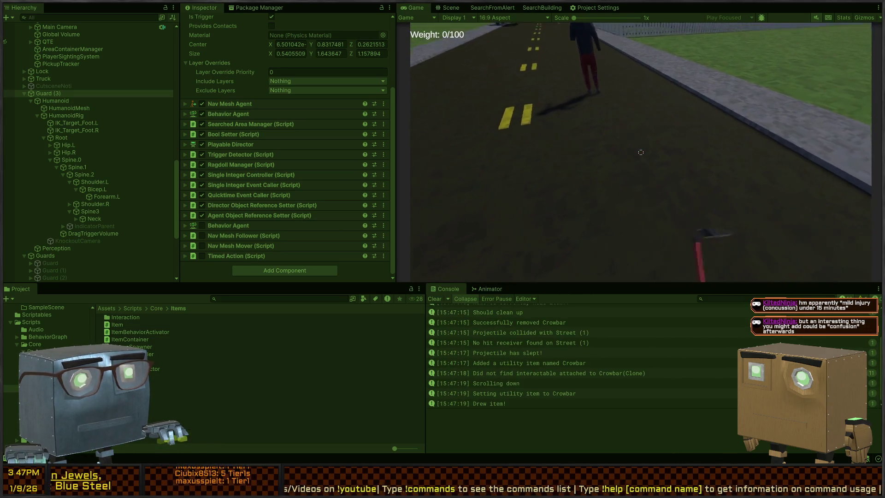
{"action": "scroll", "coordinate": [641, 153], "scroll_direction": "down", "scroll_amount": 2}
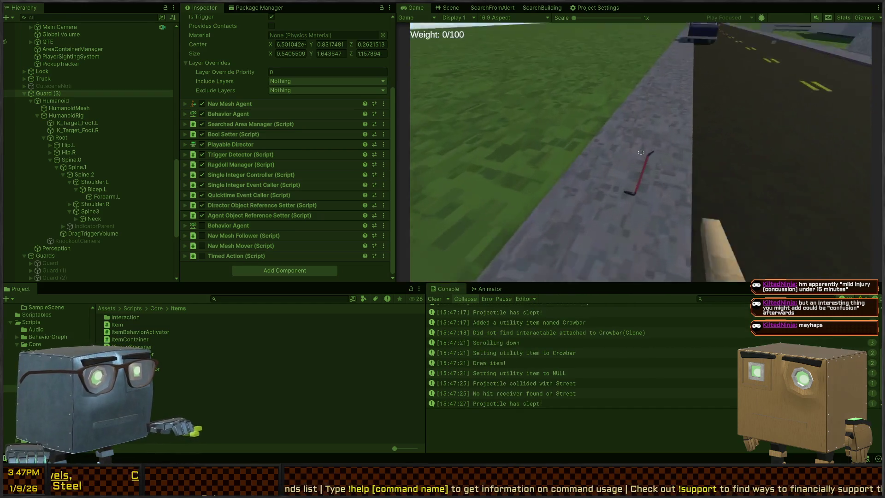
{"action": "key", "text": "e"}
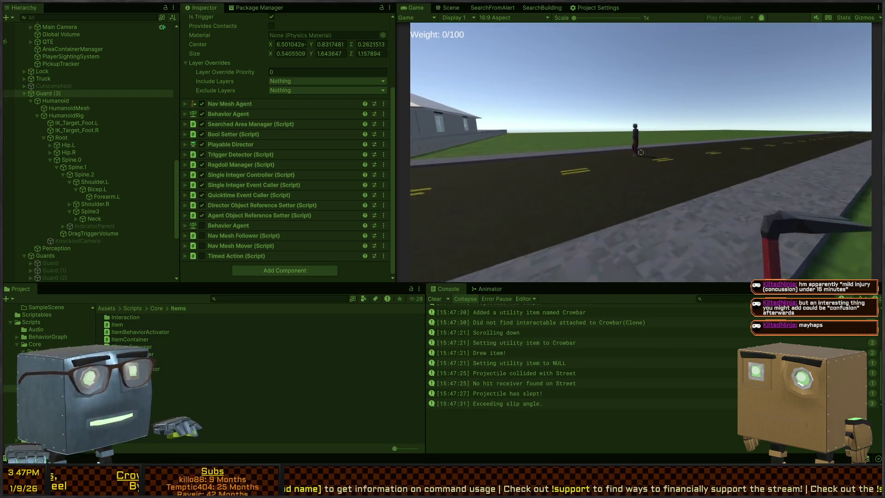
{"action": "scroll", "coordinate": [641, 152], "scroll_direction": "down", "scroll_amount": 1}
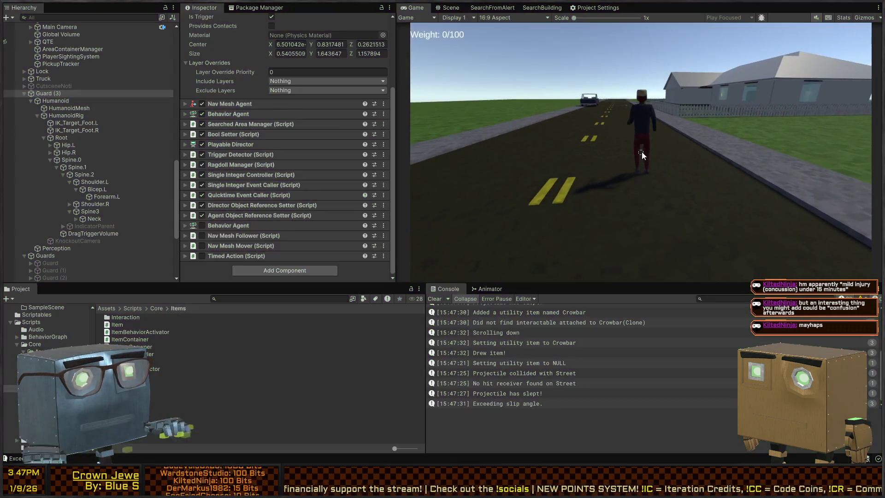
{"action": "key", "text": "ctrl+p"}
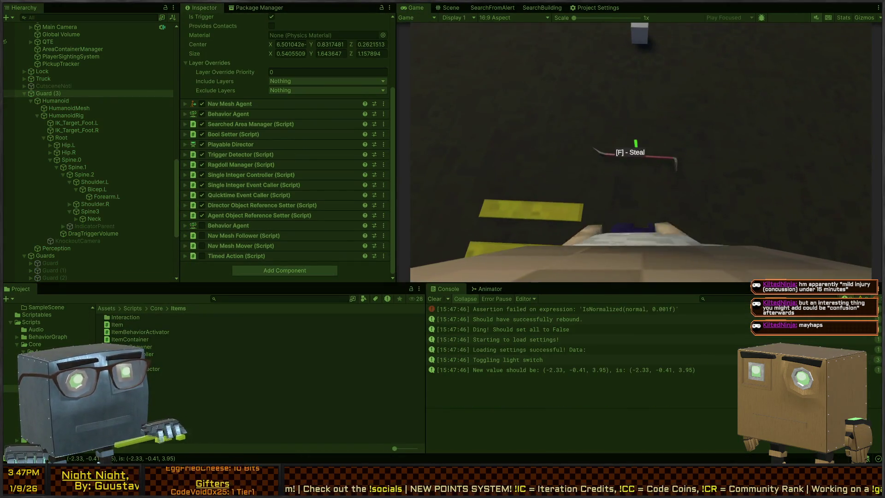
Swing the crowbar several times, walking forward to swing at the house wall
{"action": "scroll", "coordinate": [641, 152], "scroll_direction": "down", "scroll_amount": 1}
{"action": "left_click", "coordinate": [641, 152]}
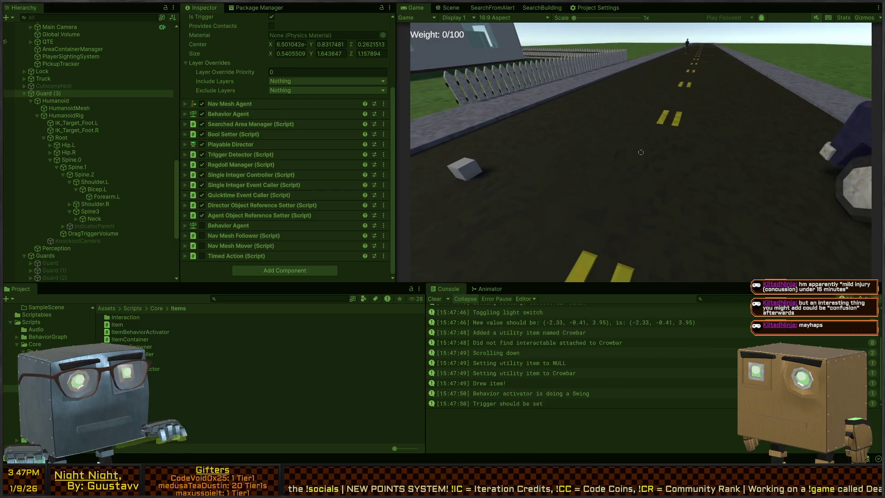
{"action": "left_click", "coordinate": [640, 152]}
{"action": "left_click", "coordinate": [641, 152]}
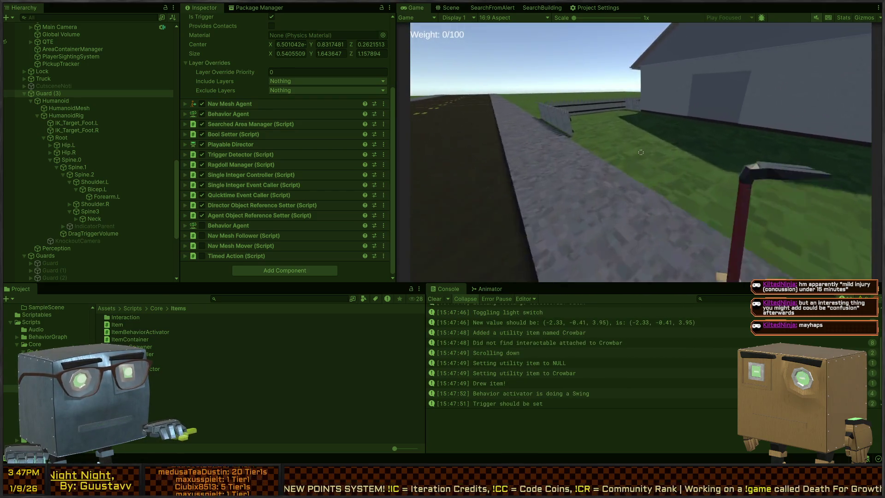
{"action": "key", "text": "w"}
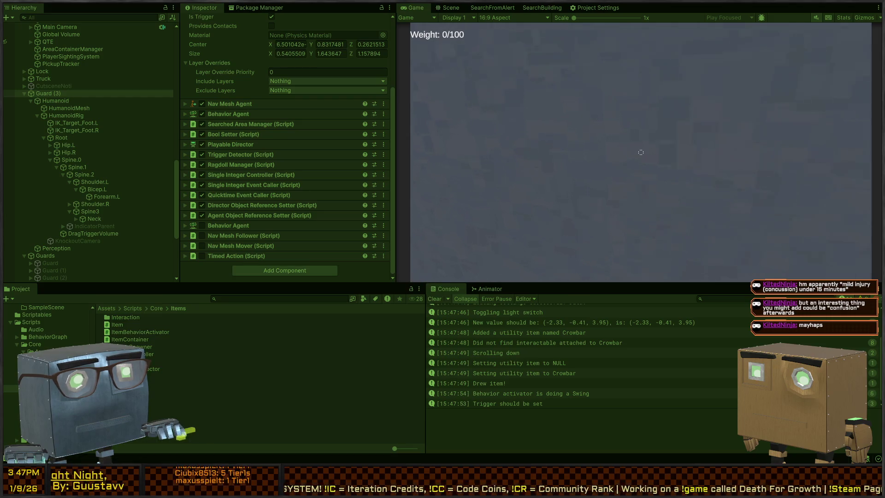
{"action": "left_click", "coordinate": [641, 152]}
{"action": "left_click", "coordinate": [641, 152]}
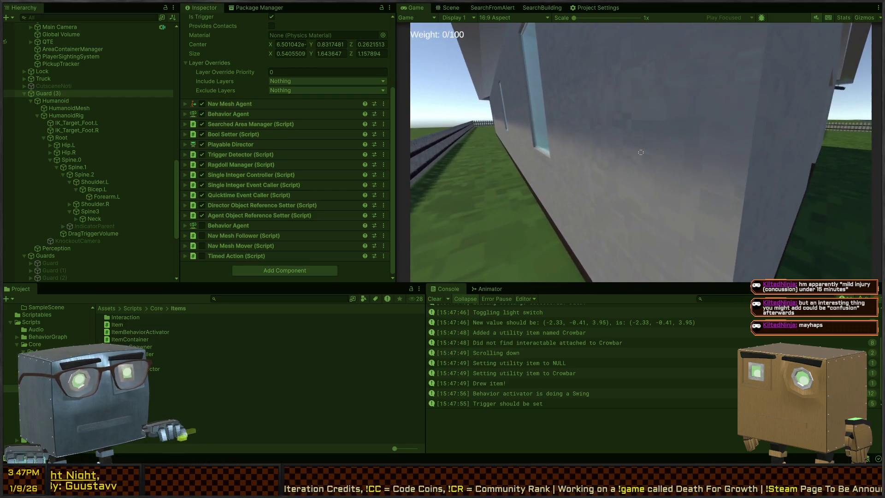
Maximize the Scene view to examine the guard's colliders, restore the layout, and swing again in-game
{"action": "key", "text": "ctrl+1"}
{"action": "key", "text": "shift+space"}
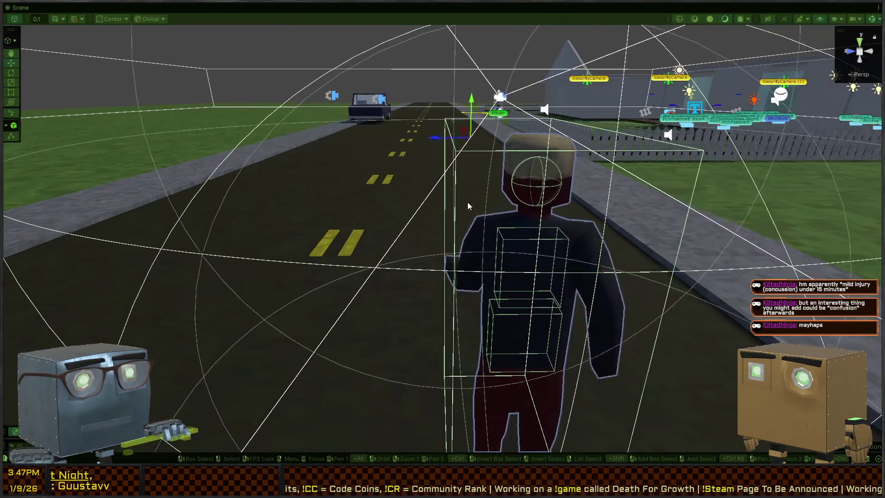
{"action": "key", "text": "shift+space"}
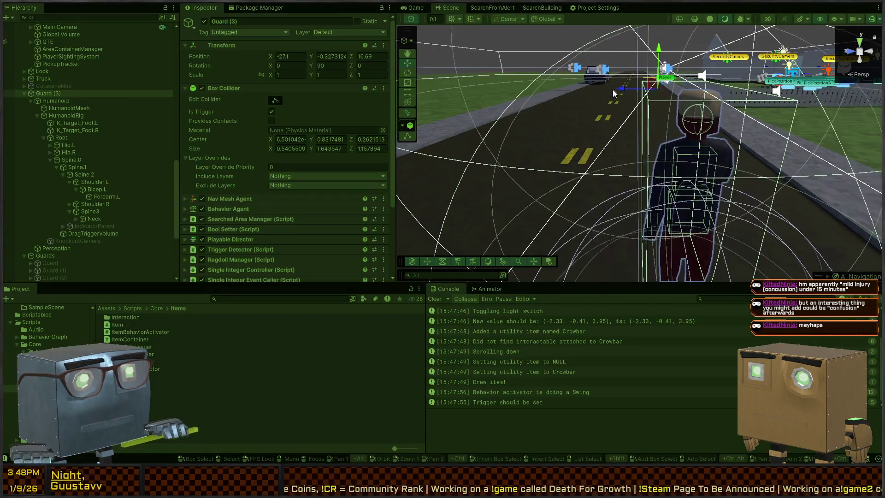
{"action": "key", "text": "ctrl+2"}
{"action": "left_click", "coordinate": [641, 152]}
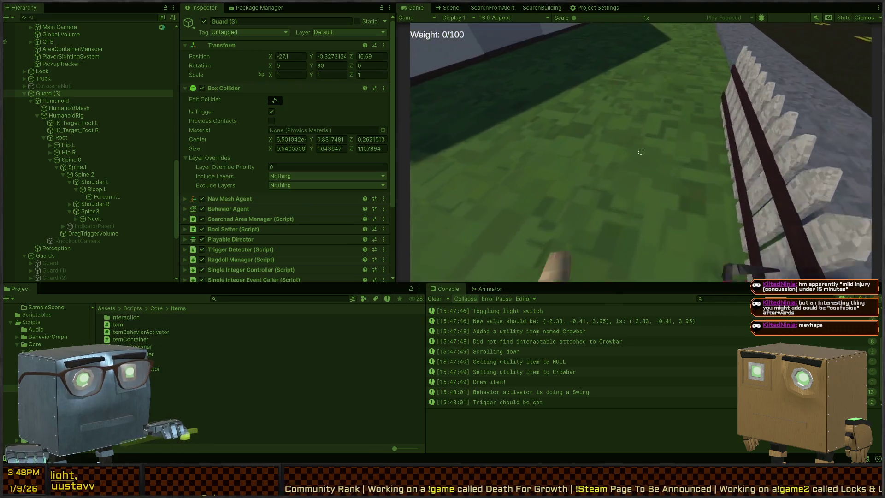
Browse the player's rig in the Hierarchy, inspecting IK_Target_Foot.L and CrouchingHeadPoint
{"action": "scroll", "coordinate": [641, 152], "scroll_direction": "down", "scroll_amount": 1}
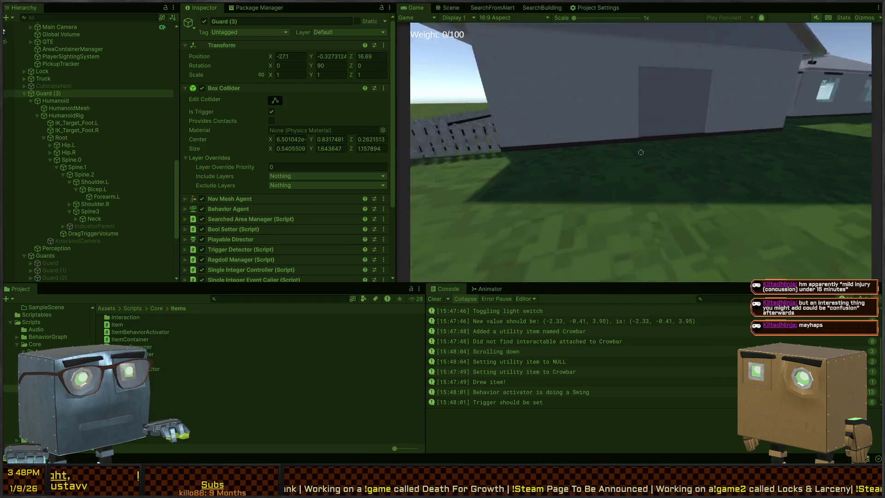
{"action": "scroll", "coordinate": [641, 153], "scroll_direction": "down", "scroll_amount": 3}
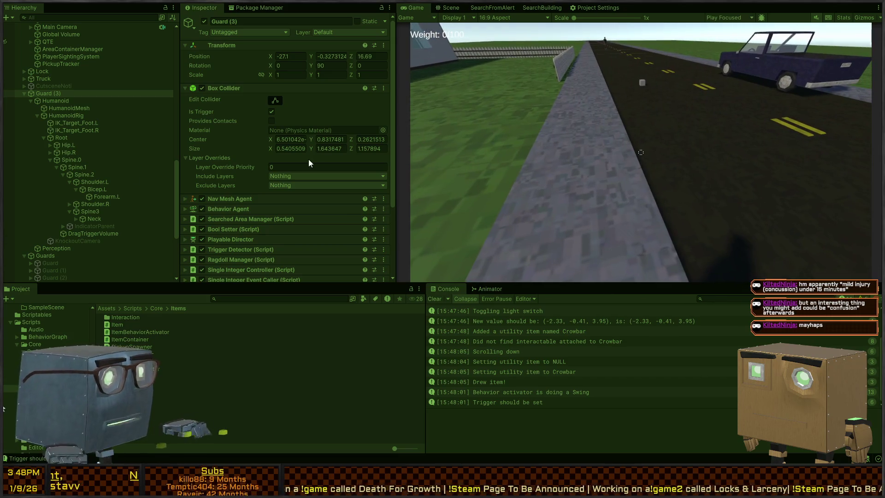
{"action": "scroll", "coordinate": [84, 121], "scroll_direction": "down", "scroll_amount": 3}
{"action": "scroll", "coordinate": [72, 163], "scroll_direction": "down", "scroll_amount": 4}
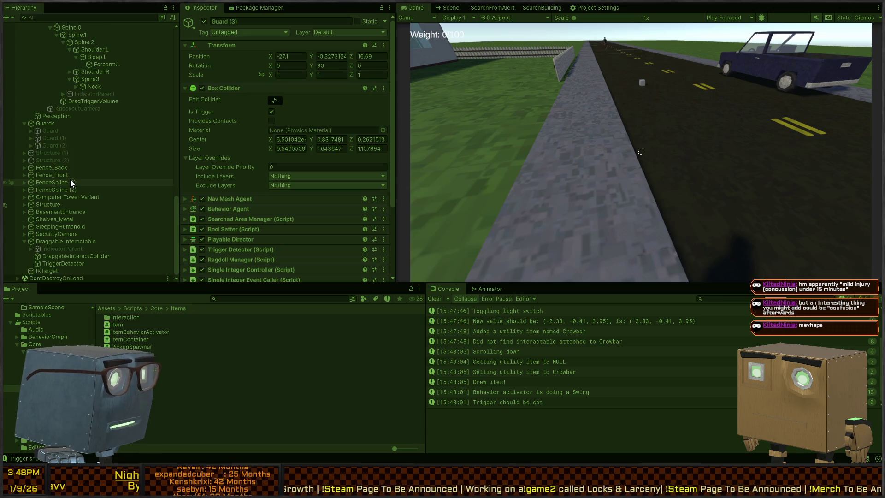
{"action": "scroll", "coordinate": [56, 219], "scroll_direction": "up", "scroll_amount": 4}
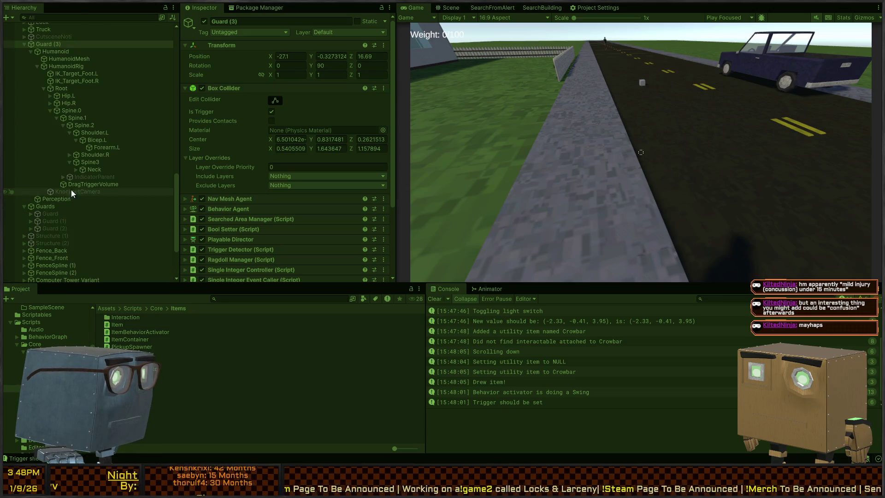
{"action": "left_click", "coordinate": [68, 74]}
{"action": "scroll", "coordinate": [14, 139], "scroll_direction": "down", "scroll_amount": 4}
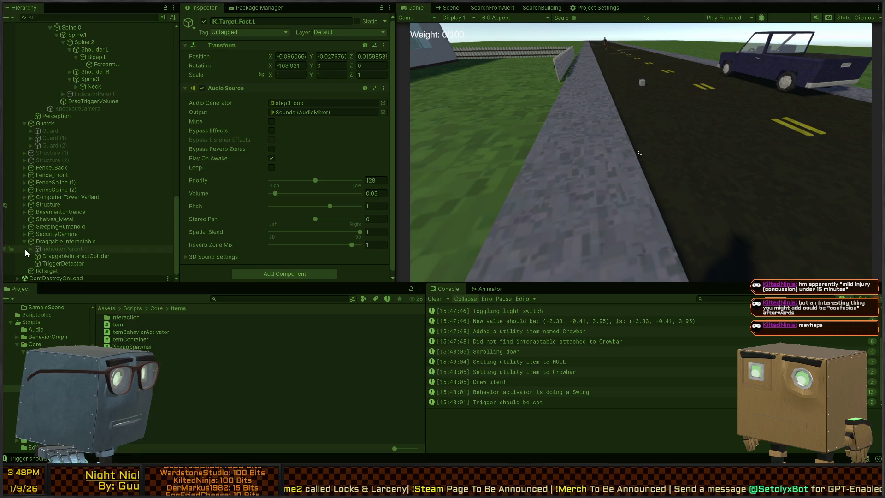
{"action": "scroll", "coordinate": [42, 194], "scroll_direction": "up", "scroll_amount": 8}
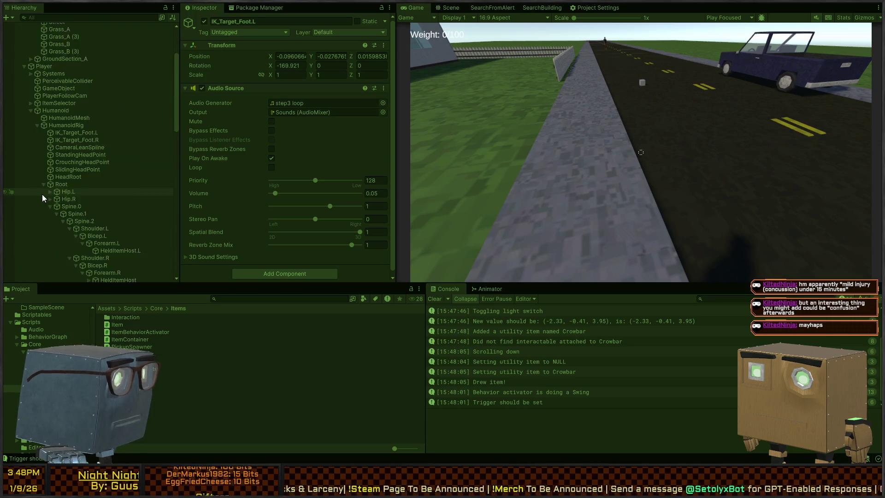
{"action": "left_click", "coordinate": [79, 162]}
Inspect CameraLeanSpline and the DragLeftArm and DragRightArm constraints, then show the Animator graph
{"action": "left_click", "coordinate": [79, 148]}
{"action": "scroll", "coordinate": [66, 154], "scroll_direction": "down", "scroll_amount": 6}
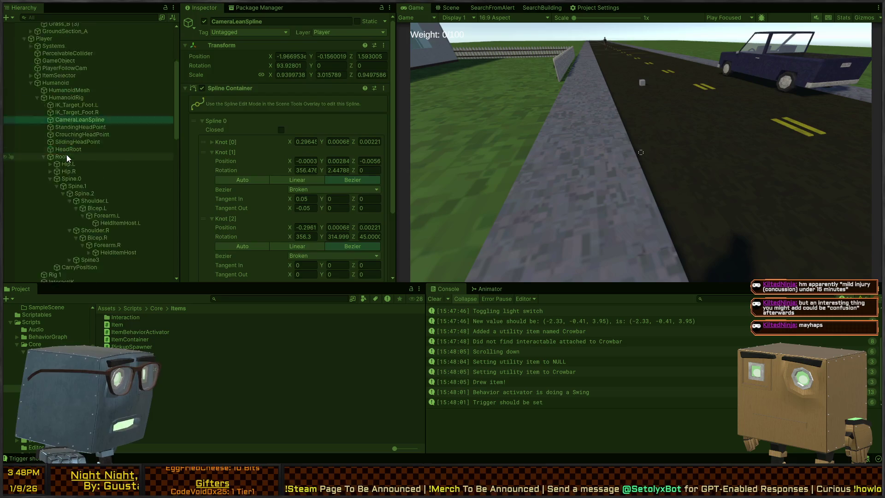
{"action": "left_click", "coordinate": [64, 179]}
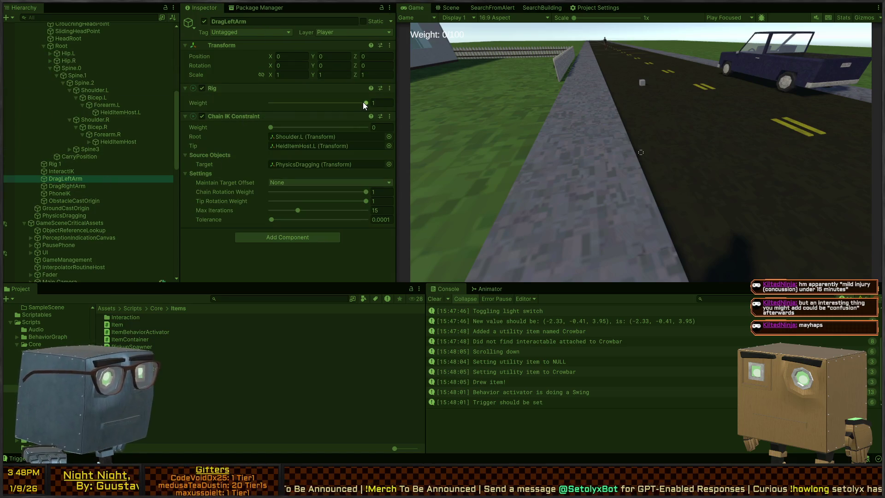
{"action": "left_click", "coordinate": [59, 186]}
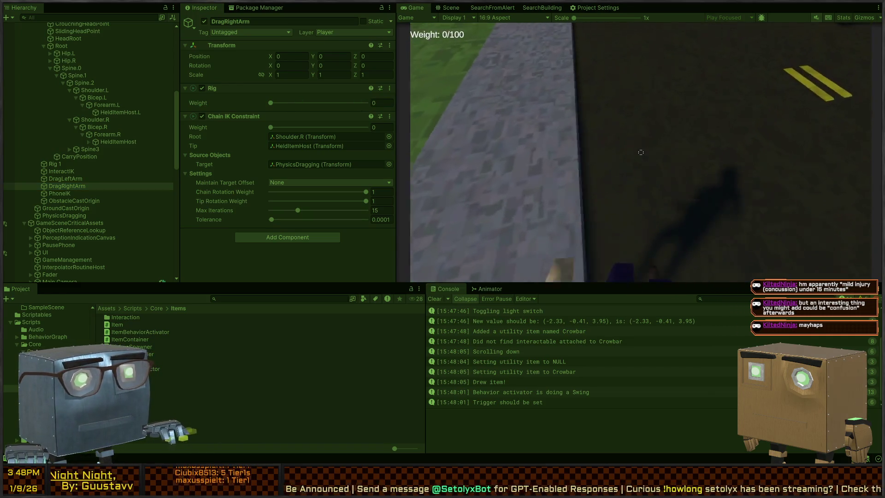
{"action": "scroll", "coordinate": [611, 220], "scroll_direction": "down", "scroll_amount": 1}
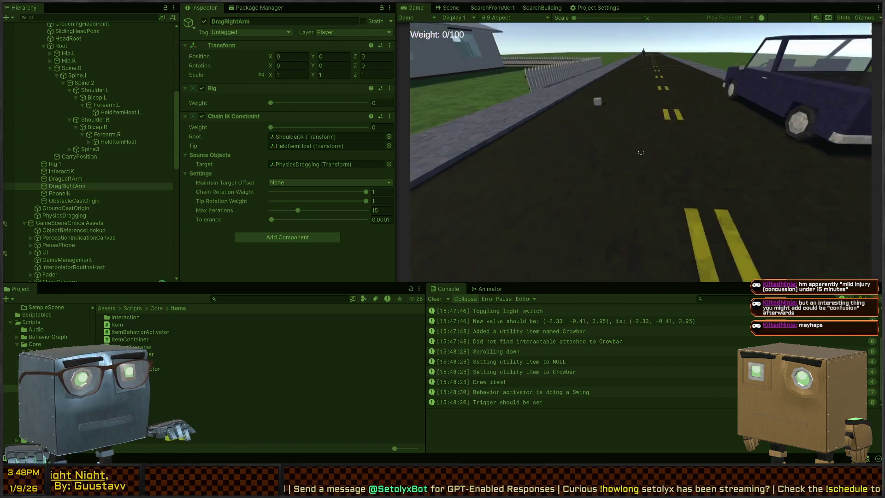
{"action": "left_click", "coordinate": [490, 290]}
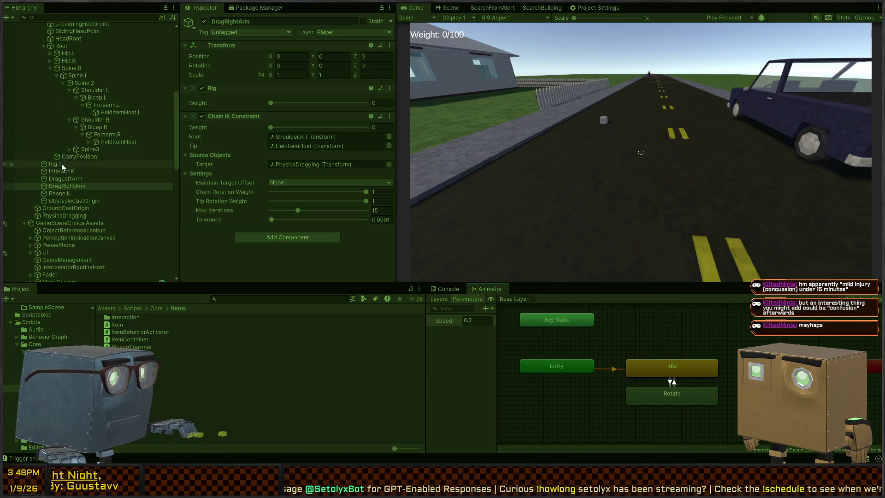
Select the Humanoid, walk backward with S to watch Speed go negative, and list the Animator layers
{"action": "scroll", "coordinate": [63, 167], "scroll_direction": "up", "scroll_amount": 5}
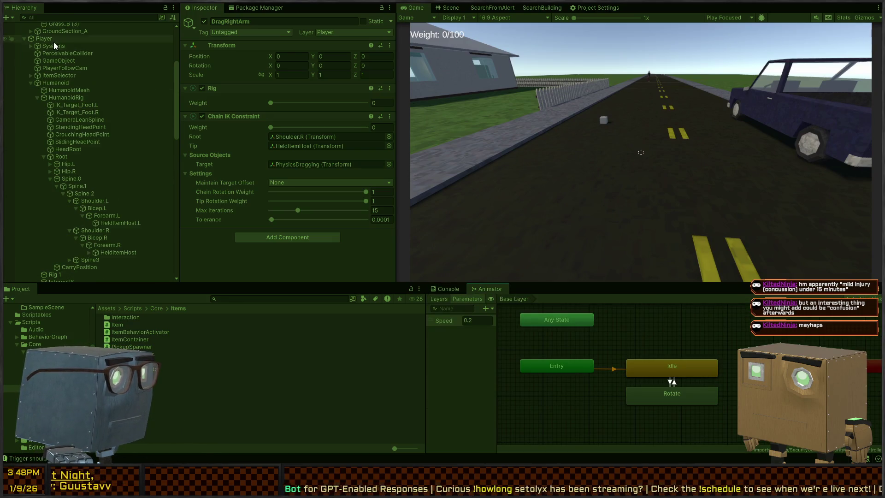
{"action": "left_click", "coordinate": [47, 83]}
{"action": "key", "text": "s"}
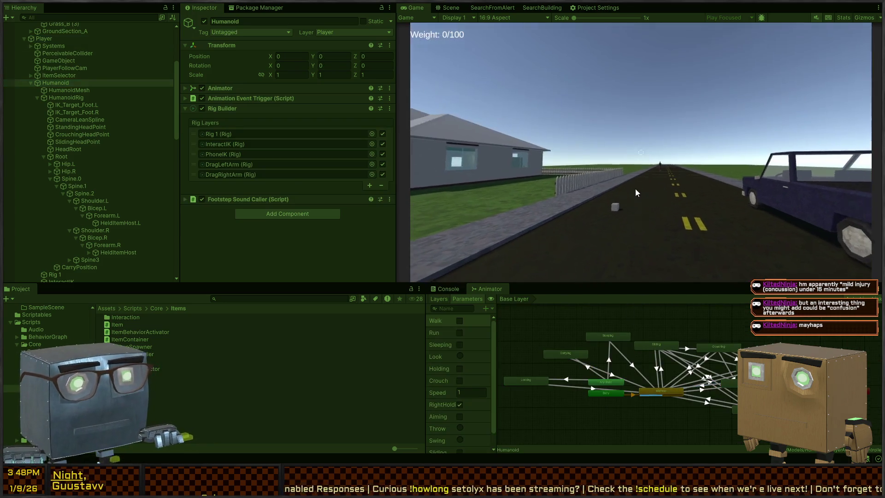
{"action": "key", "text": "s"}
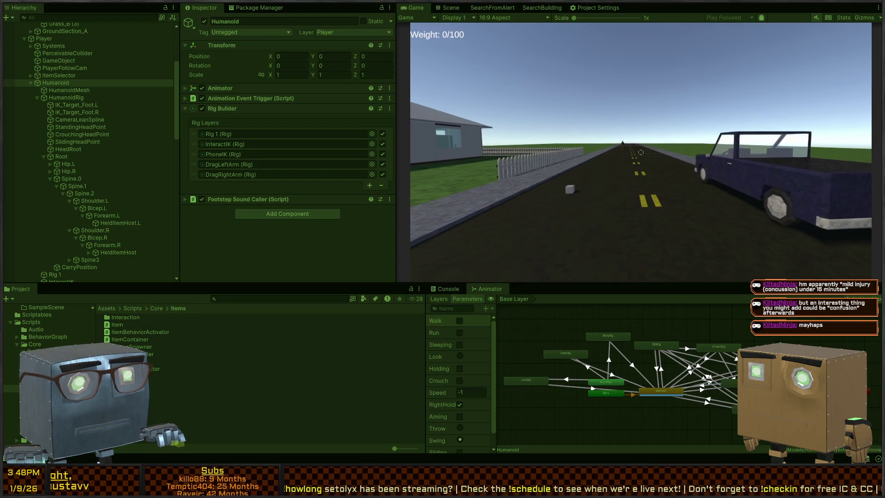
{"action": "left_click", "coordinate": [442, 299]}
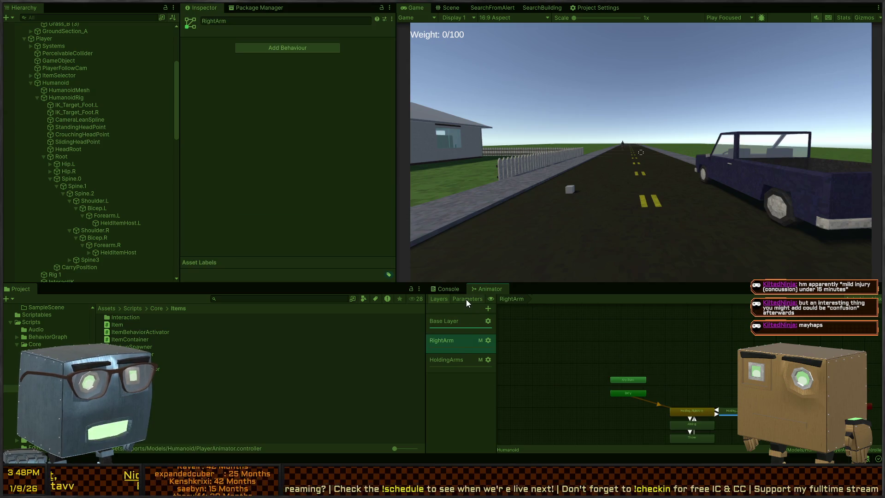
Walk the player forward down the road, regaining control of the running game
{"action": "key", "text": "w"}
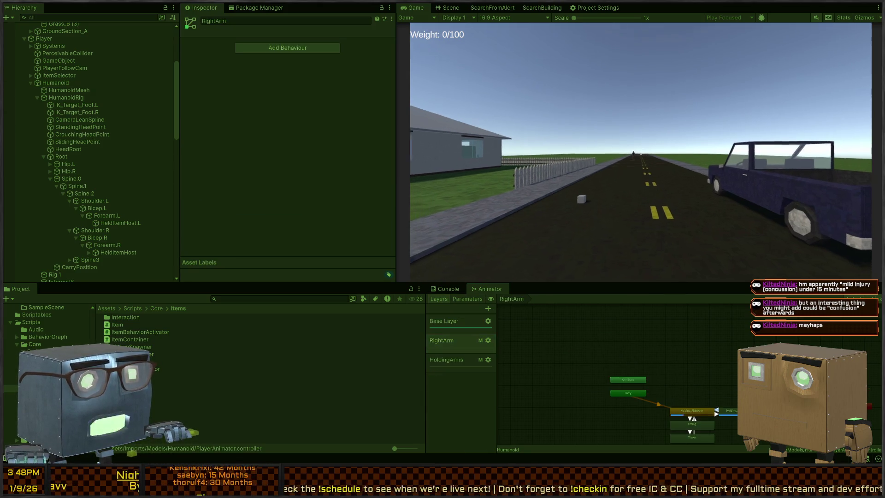
{"action": "key", "text": "w"}
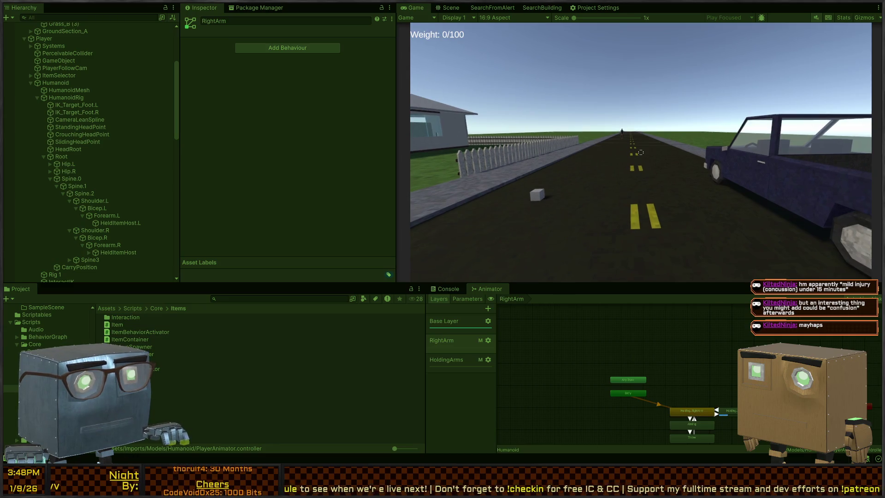
{"action": "key", "text": "Escape"}
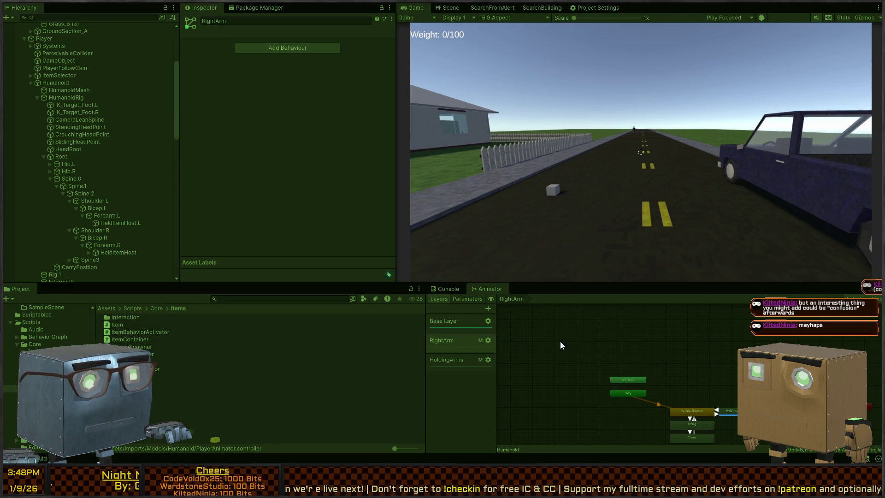
{"action": "left_click", "coordinate": [632, 190]}
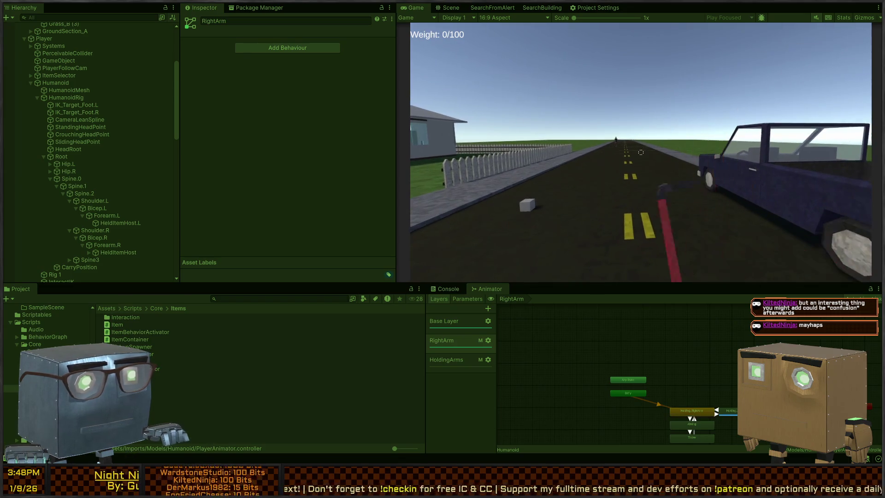
{"action": "key", "text": "w"}
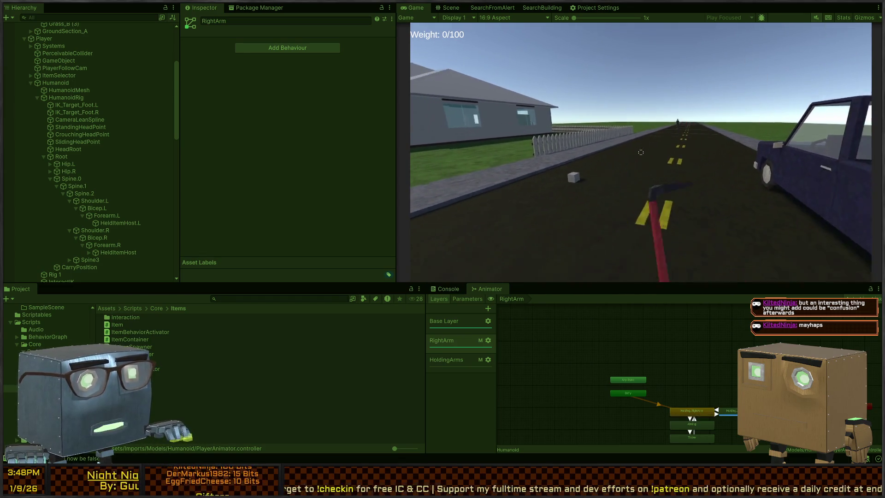
{"action": "key", "text": "w"}
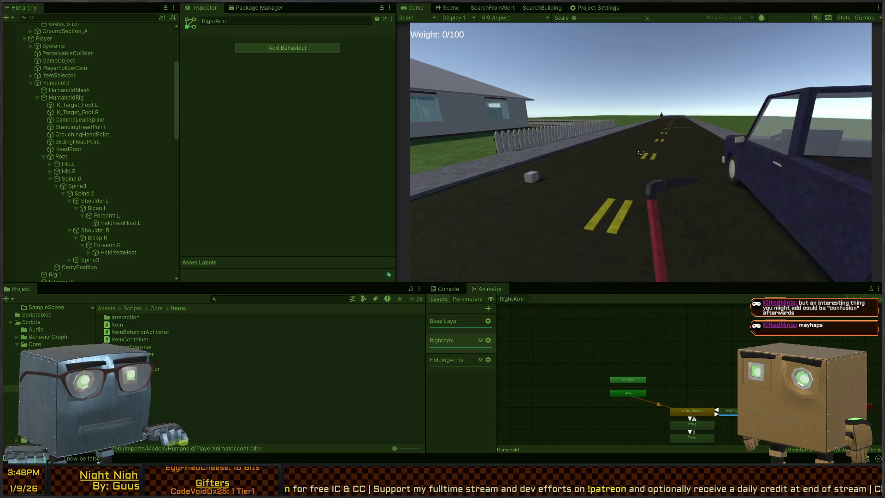
{"action": "key", "text": "w"}
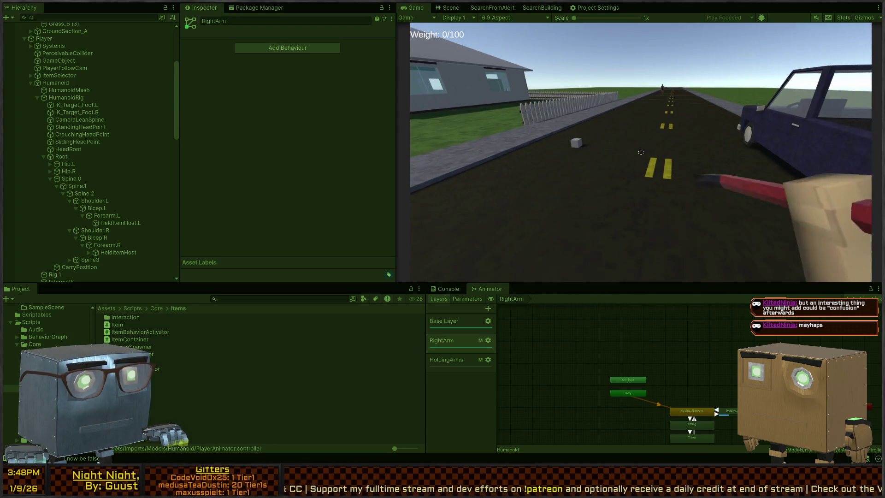
Approach the guard from behind and swing the crowbar at him in the maximized Game view
{"action": "key", "text": "w"}
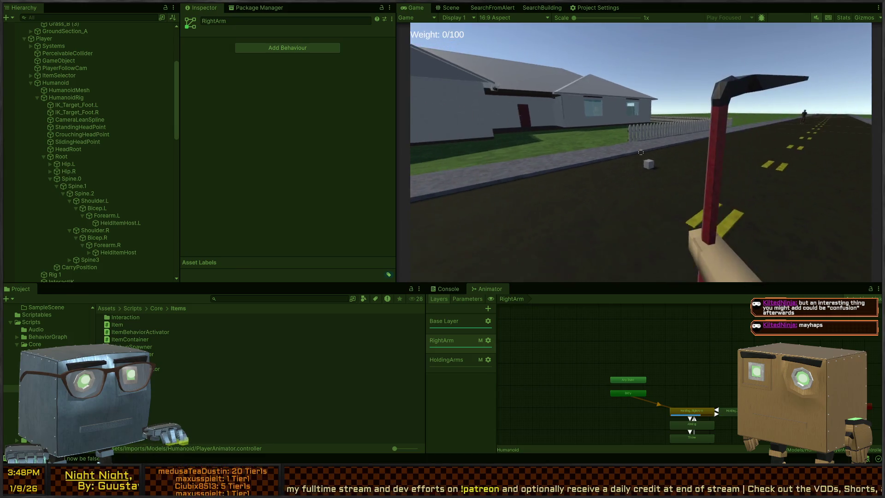
{"action": "key", "text": "w"}
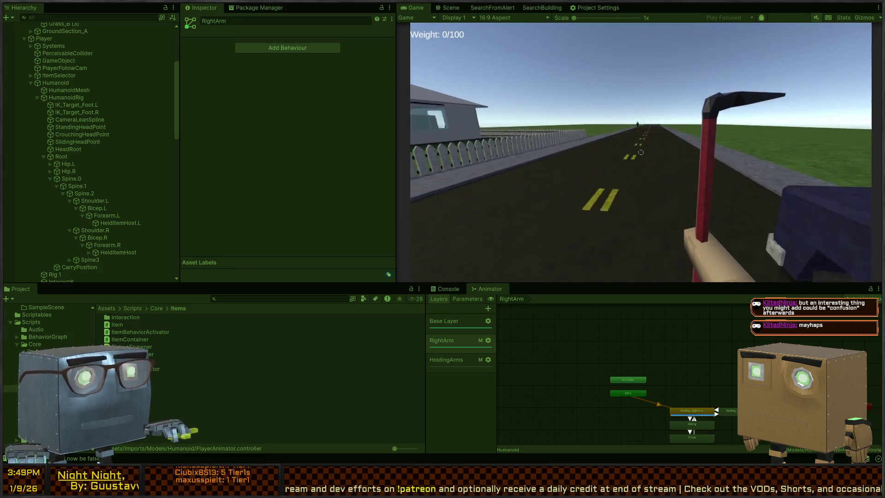
{"action": "key", "text": "w"}
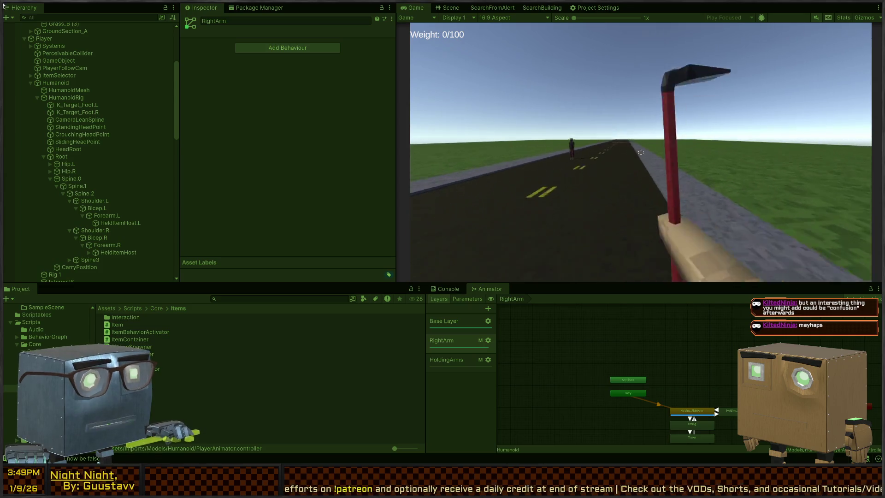
{"action": "key", "text": "w"}
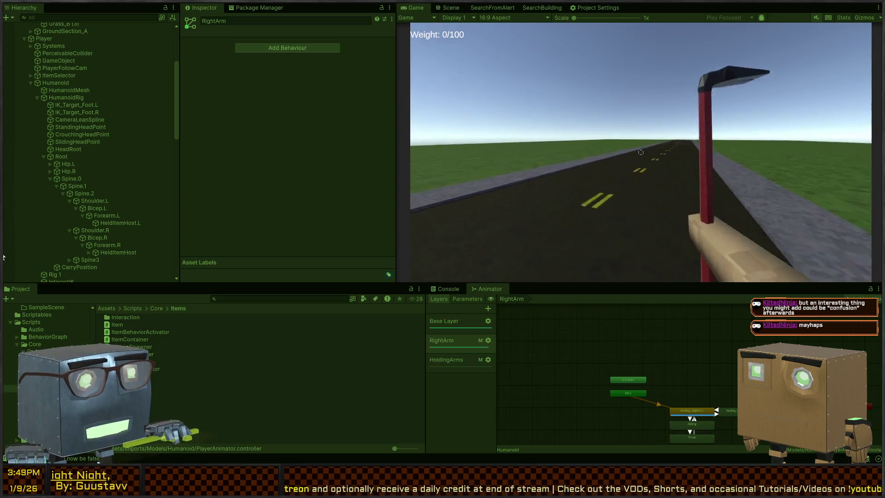
{"action": "key", "text": "w"}
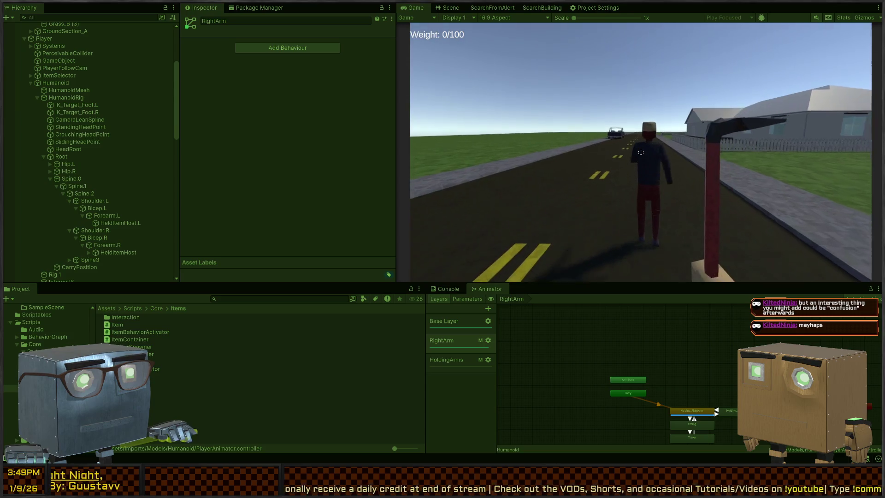
{"action": "key", "text": "w"}
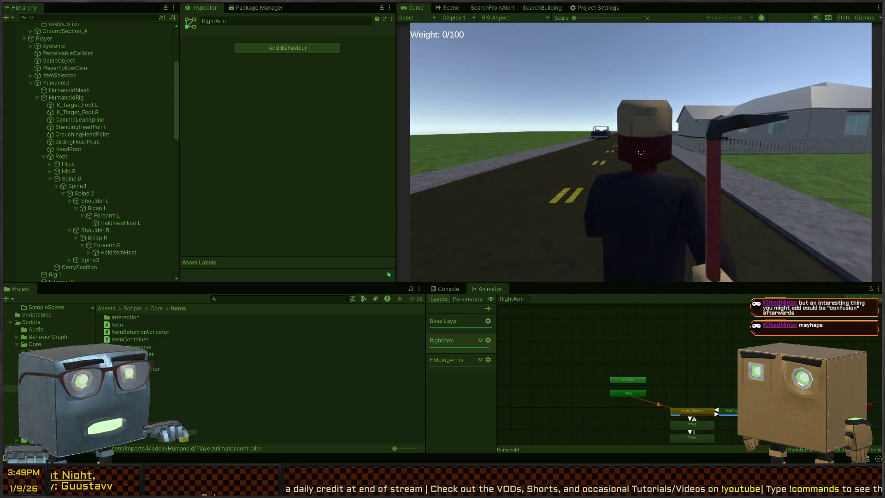
{"action": "key", "text": "w"}
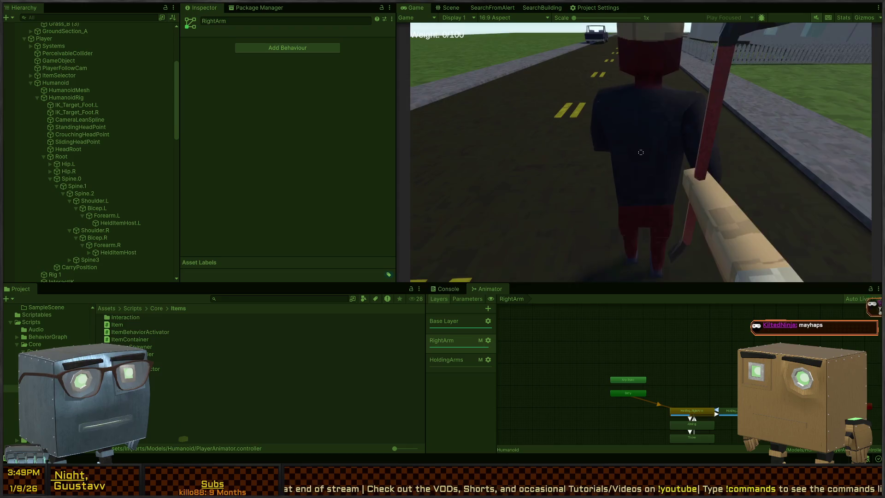
{"action": "key", "text": "shift+space"}
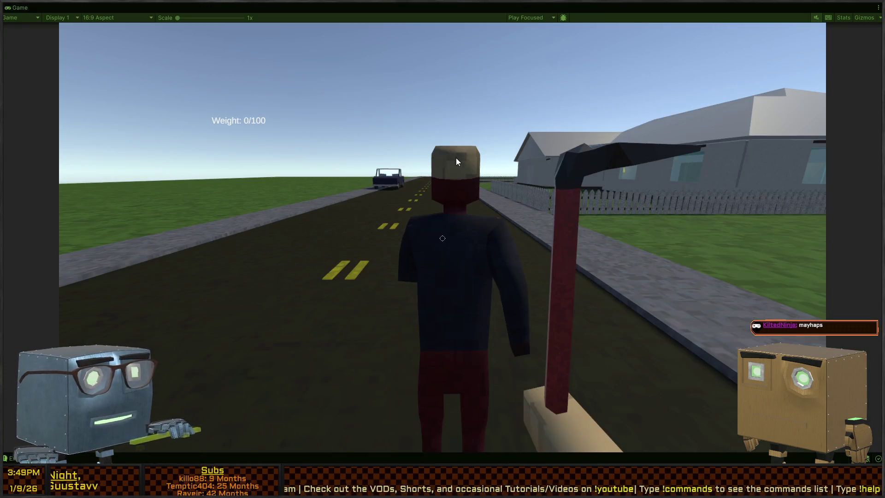
{"action": "left_click", "coordinate": [472, 138]}
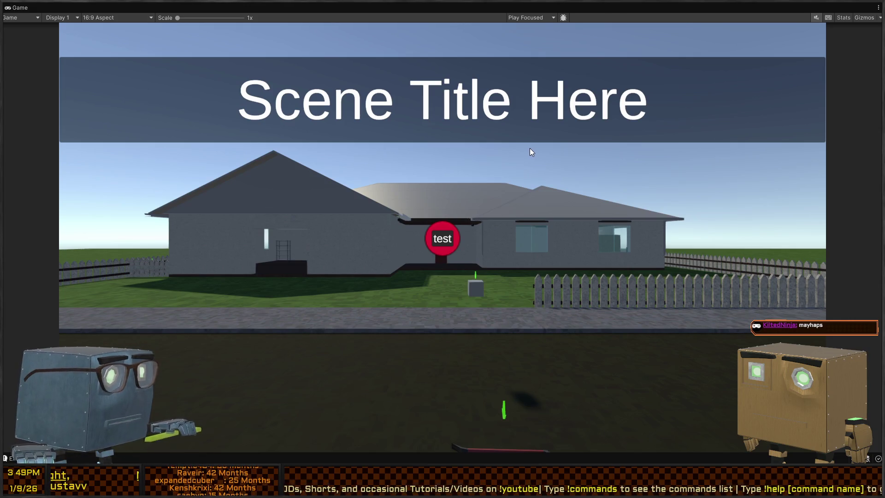
{"action": "key", "text": "shift+space"}
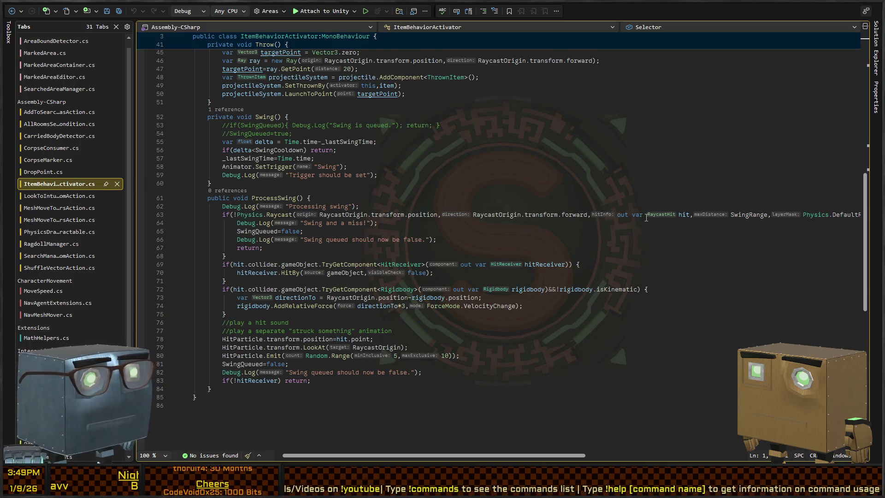
Scroll across line 63 to read the full Physics.Raycast call, then return to Unity
{"action": "scroll", "coordinate": [615, 223], "scroll_direction": "right", "scroll_amount": 10}
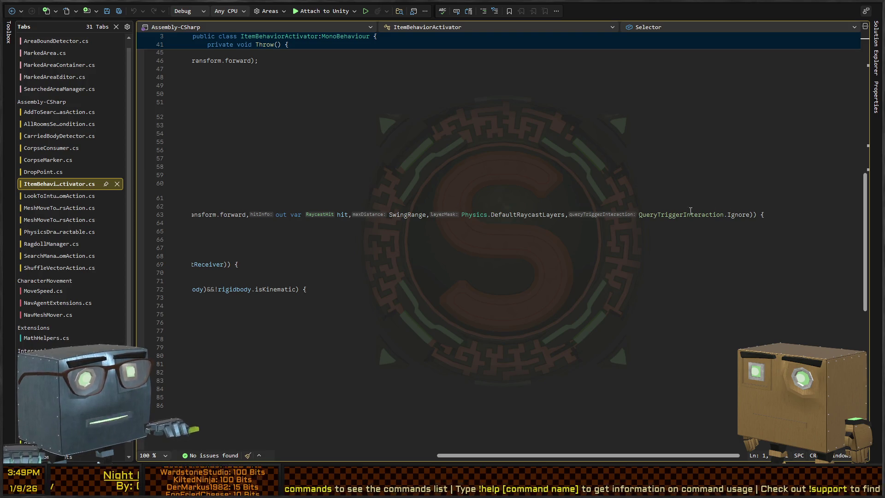
{"action": "scroll", "coordinate": [718, 215], "scroll_direction": "left", "scroll_amount": 10}
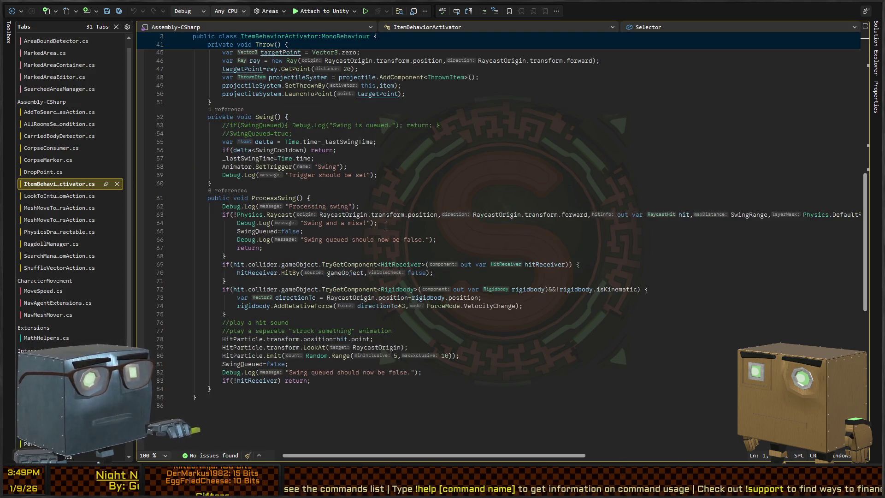
{"action": "key", "text": "alt+Tab"}
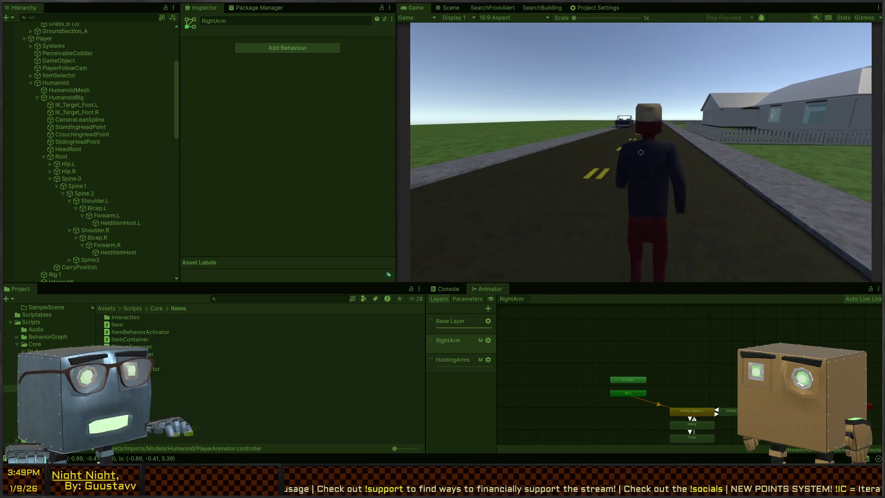
Step through the player rig's spine, Forearm.L and Shoulder.R bones in the Hierarchy
{"action": "key", "text": "shift+space"}
{"action": "key", "text": "shift+space"}
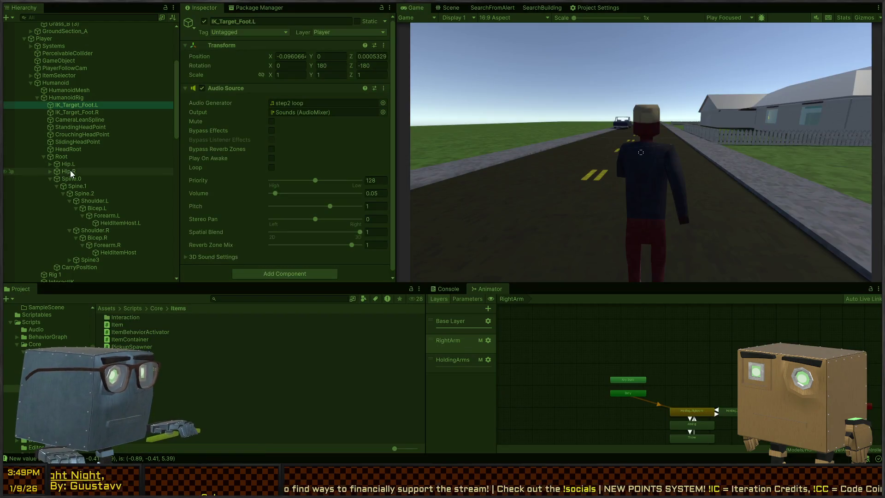
{"action": "left_click", "coordinate": [73, 163]}
{"action": "left_click", "coordinate": [82, 178]}
{"action": "left_click", "coordinate": [88, 189]}
{"action": "left_click", "coordinate": [90, 196]}
{"action": "left_click", "coordinate": [116, 216]}
{"action": "left_click", "coordinate": [109, 231]}
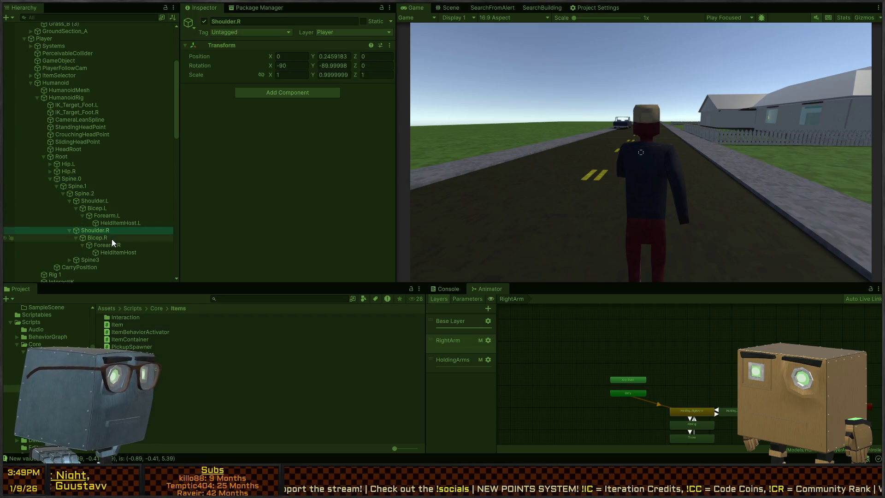
Inspect Guard (3)'s Hip.L and Hip.R bones and expand them to reveal the leg bones
{"action": "scroll", "coordinate": [107, 230], "scroll_direction": "down", "scroll_amount": 3}
{"action": "scroll", "coordinate": [79, 143], "scroll_direction": "down", "scroll_amount": 10}
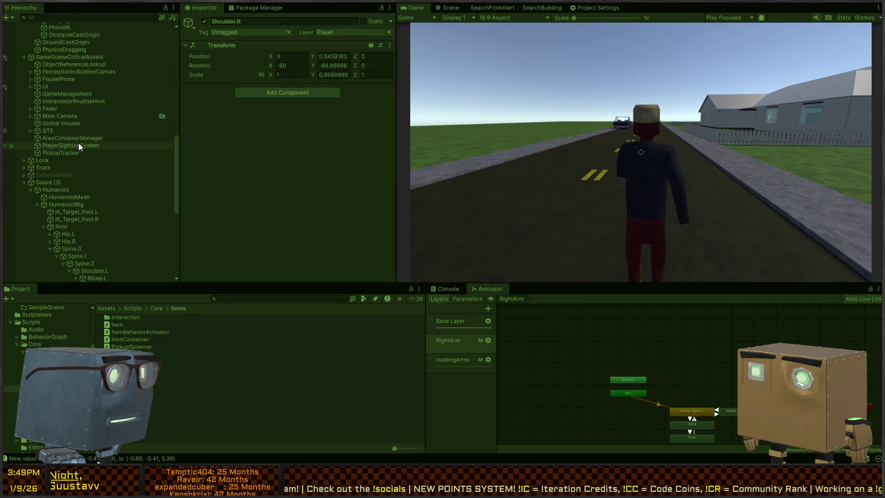
{"action": "left_click", "coordinate": [67, 96]}
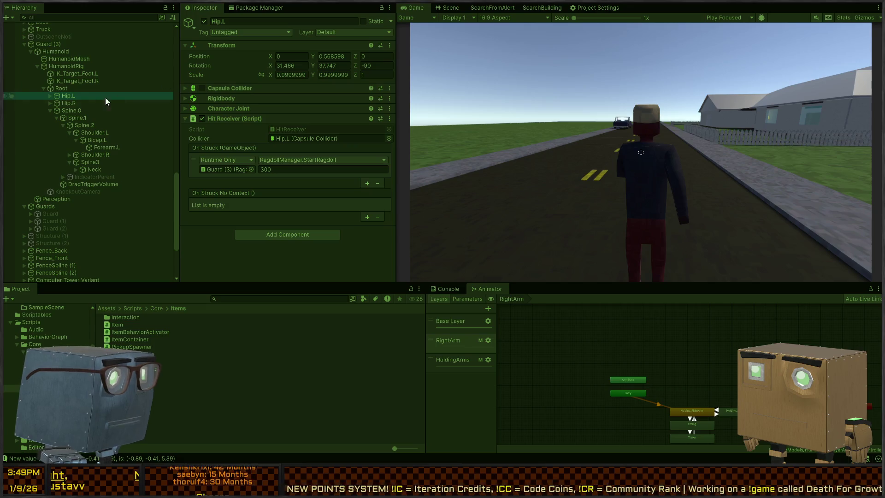
{"action": "left_click", "coordinate": [79, 106]}
{"action": "left_click", "coordinate": [52, 103]}
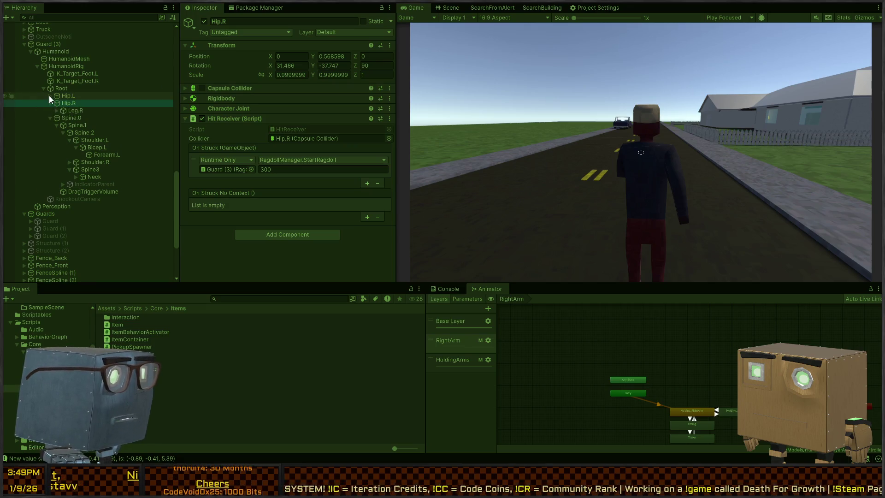
{"action": "left_click", "coordinate": [51, 96]}
Check Leg.L, Shin.L and Leg.R capsule colliders, toggling Leg.L's collider off and back on
{"action": "left_click", "coordinate": [202, 88]}
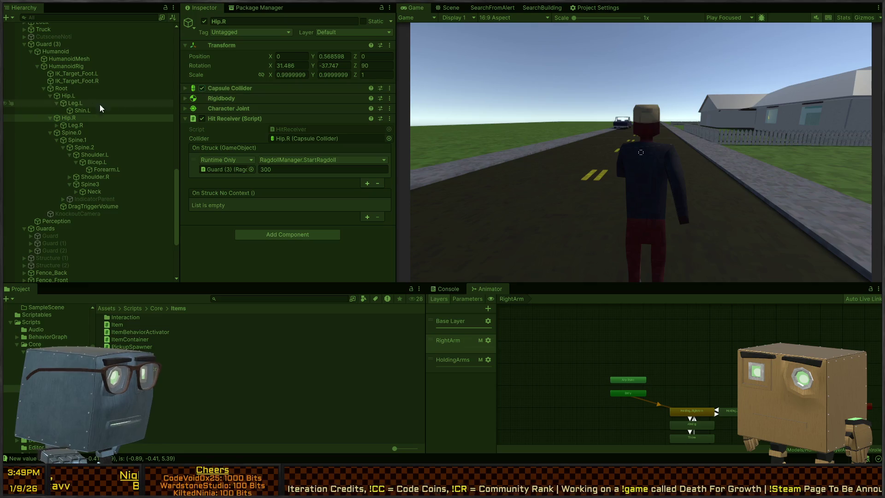
{"action": "left_click", "coordinate": [100, 104]}
{"action": "left_click", "coordinate": [202, 88]}
{"action": "left_click", "coordinate": [85, 104]}
{"action": "left_click", "coordinate": [201, 88]}
{"action": "left_click", "coordinate": [87, 112]}
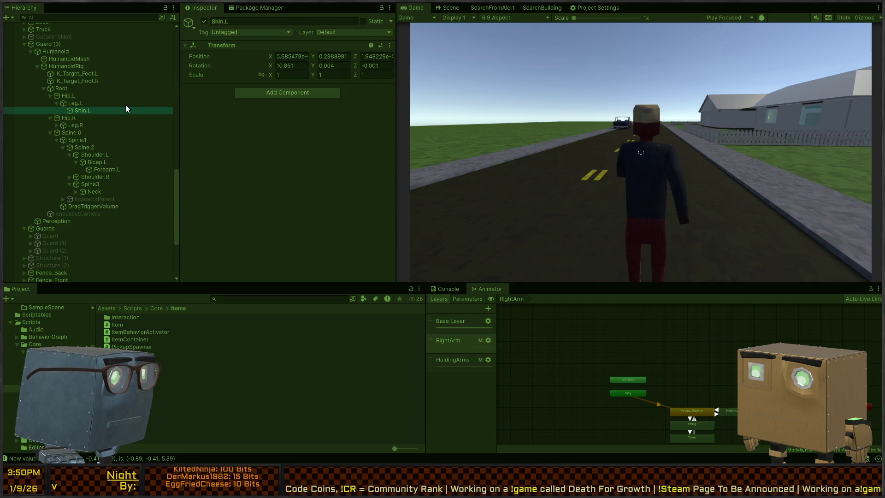
{"action": "left_click", "coordinate": [55, 126]}
{"action": "left_click", "coordinate": [201, 89]}
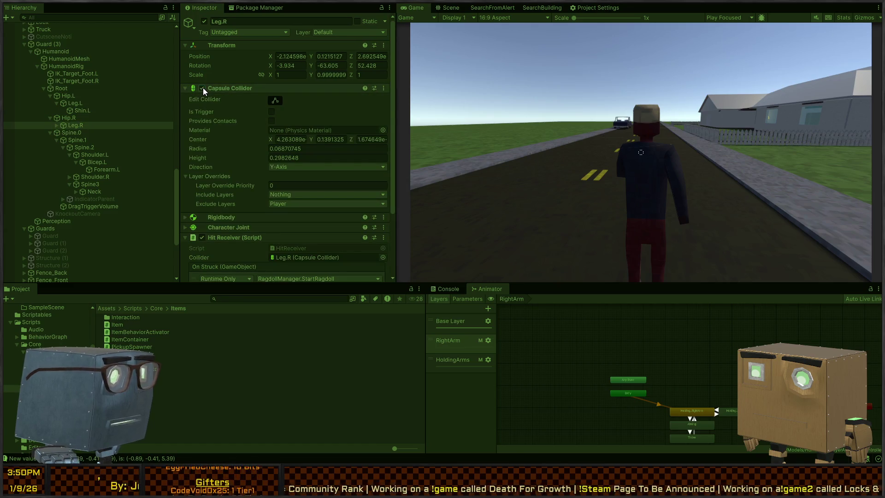
{"action": "left_click", "coordinate": [678, 159]}
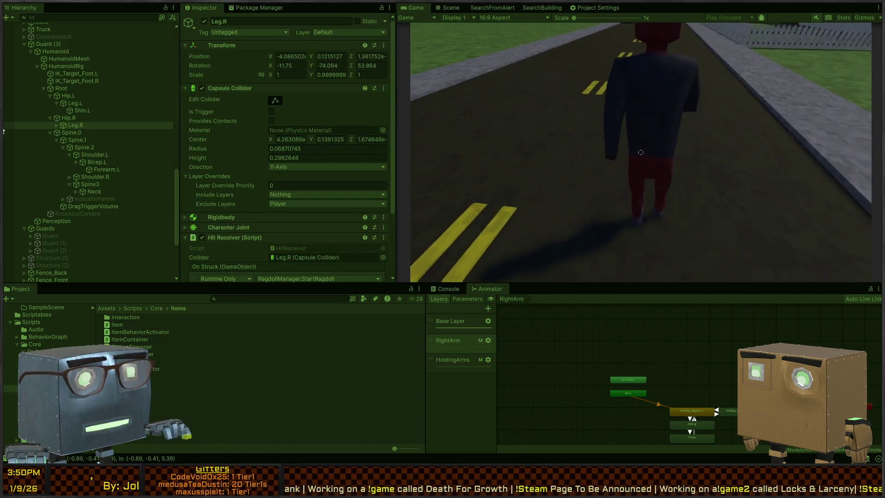
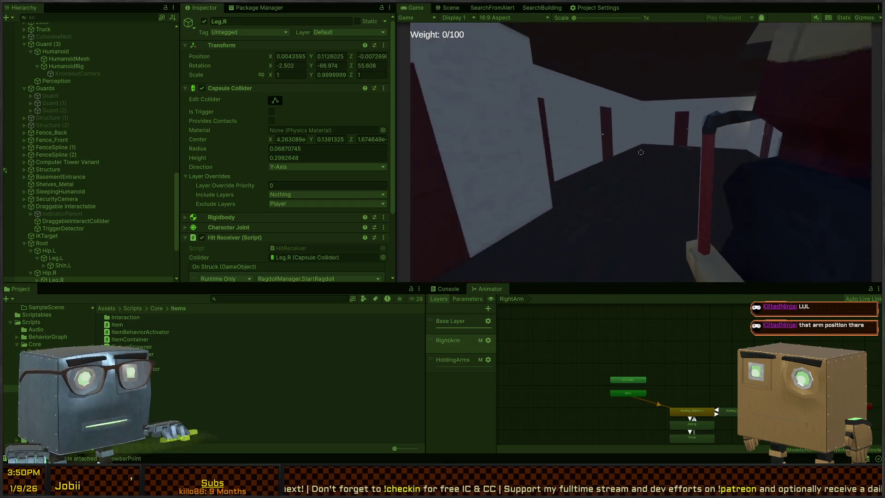
Open the red door with F during the test run, then stop play mode
{"action": "key", "text": "f"}
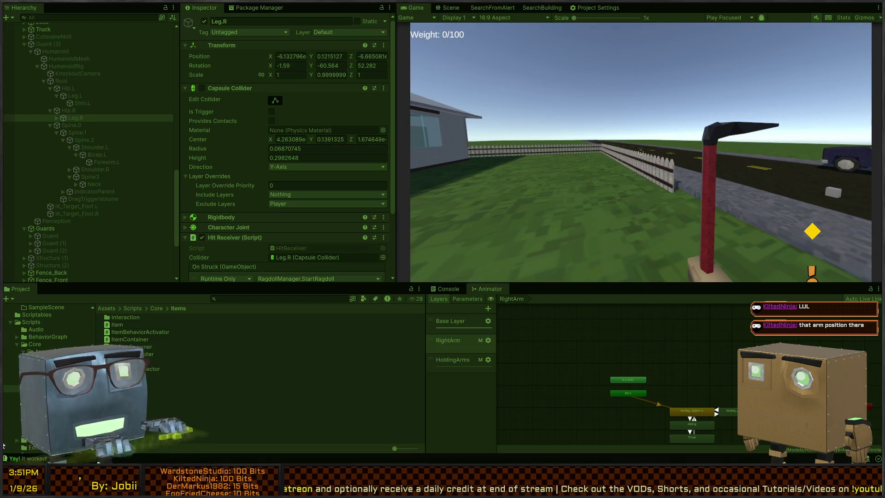
{"action": "key", "text": "ctrl+p"}
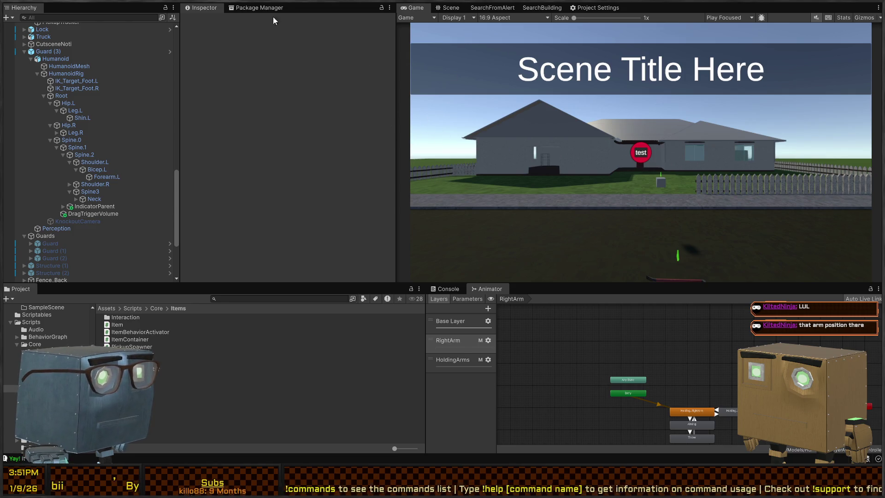
Dock the Undo History window above the Inspector and resize it
{"action": "left_click_drag", "start_coordinate": [203, 8], "coordinate": [98, 12]}
{"action": "left_click_drag", "start_coordinate": [58, 33], "coordinate": [232, 13]}
{"action": "key", "text": "ctrl+u"}
{"action": "mouse_move", "coordinate": [338, 98]}
{"action": "left_mouse_down"}
{"action": "mouse_move", "coordinate": [338, 52]}
{"action": "mouse_move", "coordinate": [330, 167]}
{"action": "left_mouse_up"}
{"action": "scroll", "coordinate": [313, 88], "scroll_direction": "down", "scroll_amount": 2}
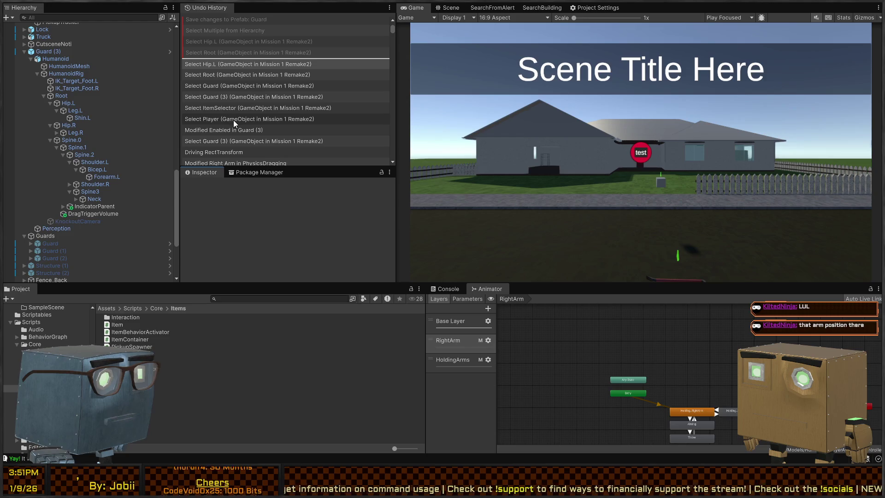
Select the Neck, Shoulder.R and Forearm.L bones, then open the Guard prefab for editing
{"action": "left_click", "coordinate": [95, 201]}
{"action": "left_click", "coordinate": [103, 183]}
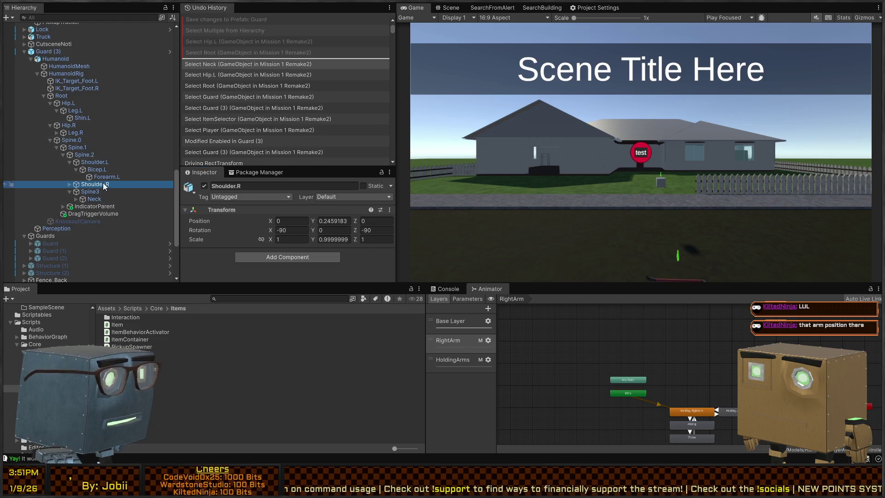
{"action": "left_click", "coordinate": [106, 177]}
{"action": "scroll", "coordinate": [239, 220], "scroll_direction": "down", "scroll_amount": 5}
{"action": "scroll", "coordinate": [240, 220], "scroll_direction": "up", "scroll_amount": 5}
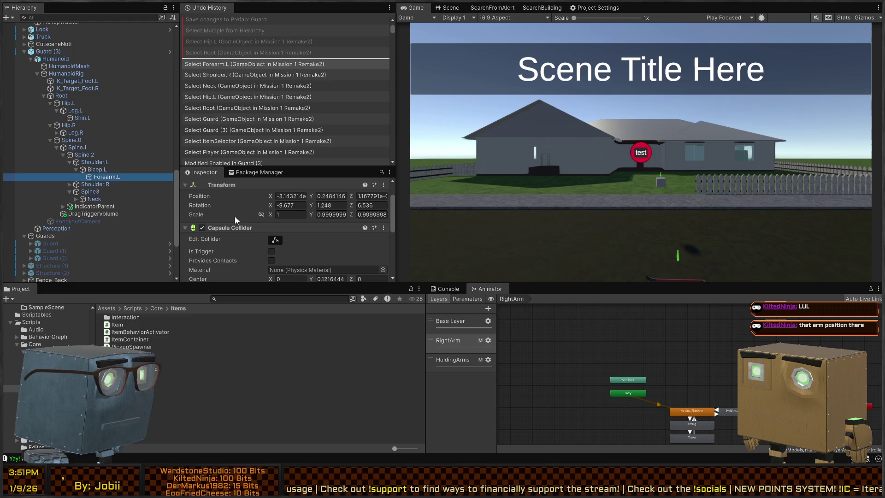
{"action": "scroll", "coordinate": [295, 141], "scroll_direction": "down", "scroll_amount": 5}
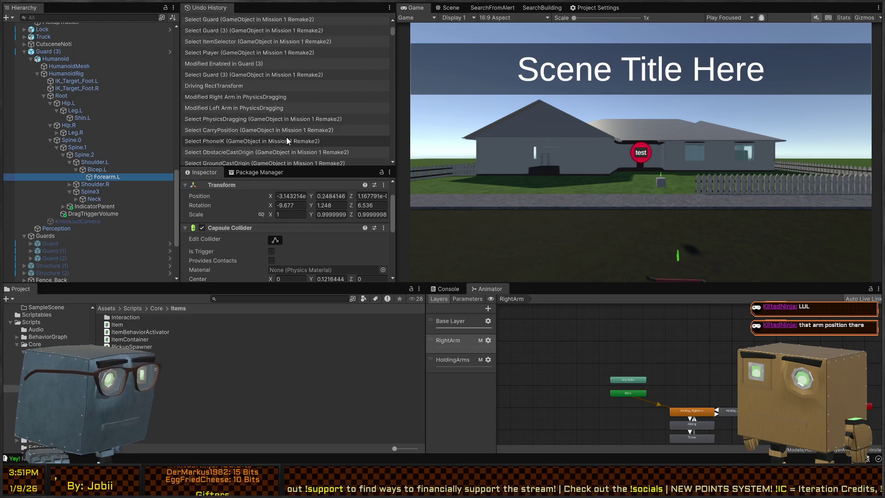
{"action": "scroll", "coordinate": [283, 82], "scroll_direction": "up", "scroll_amount": 2}
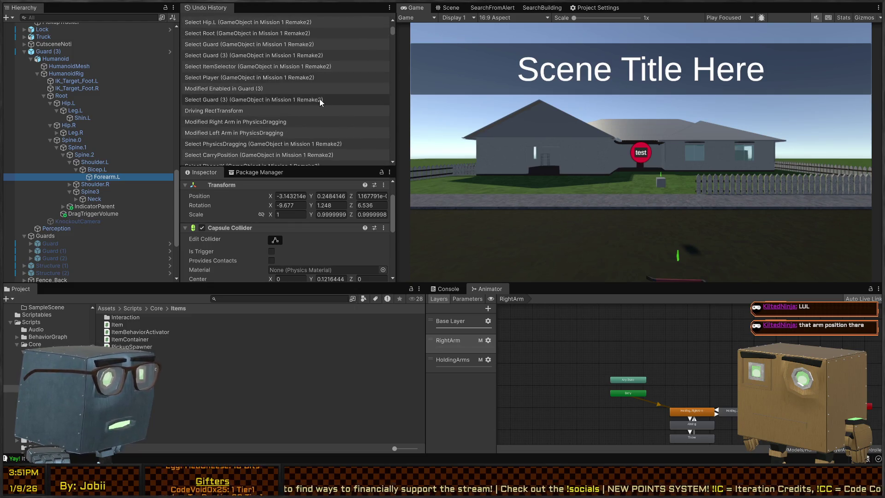
{"action": "scroll", "coordinate": [255, 95], "scroll_direction": "up", "scroll_amount": 2}
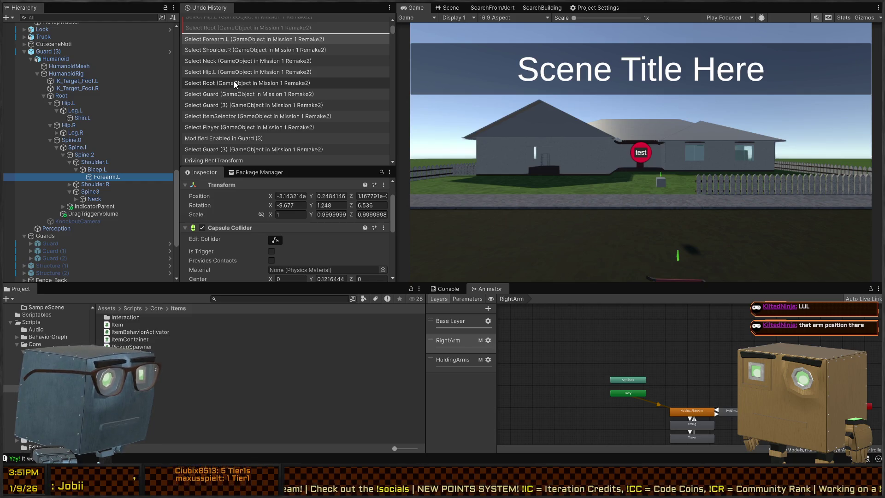
{"action": "left_click", "coordinate": [168, 51]}
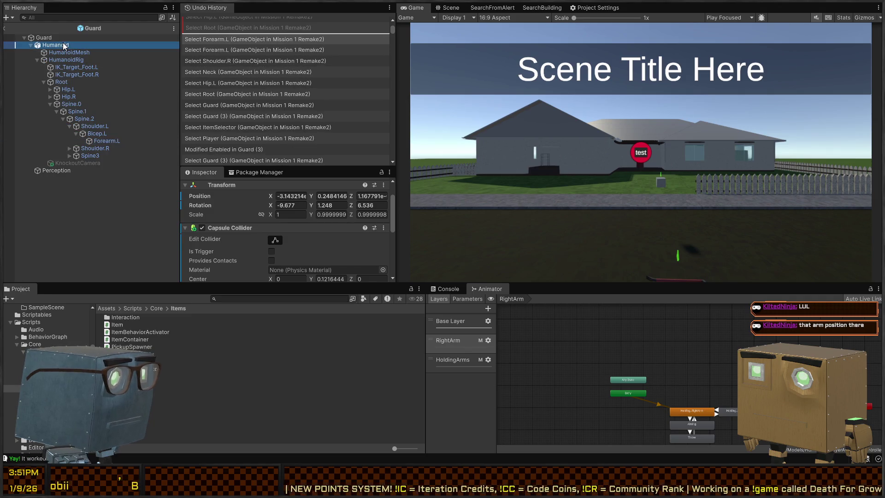
Filter the Guard prefab hierarchy to collider objects and select Root through Head
{"action": "left_click", "coordinate": [77, 36]}
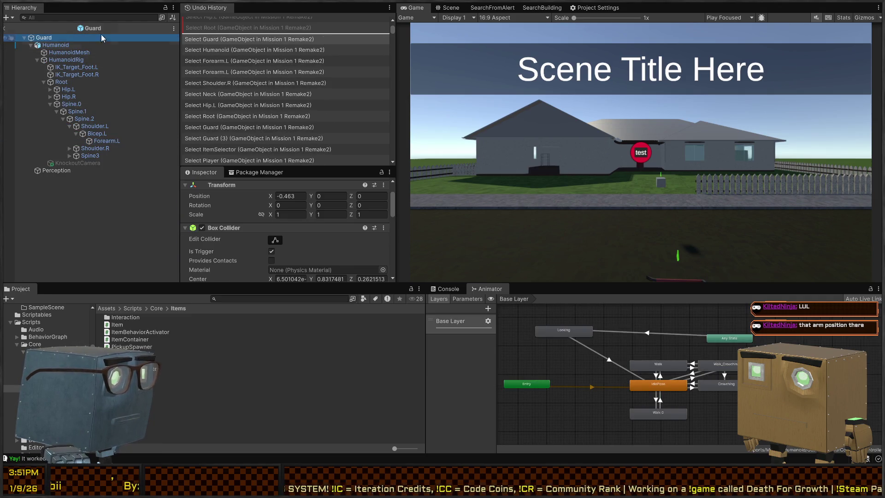
{"action": "type", "text": "t:Collid"}
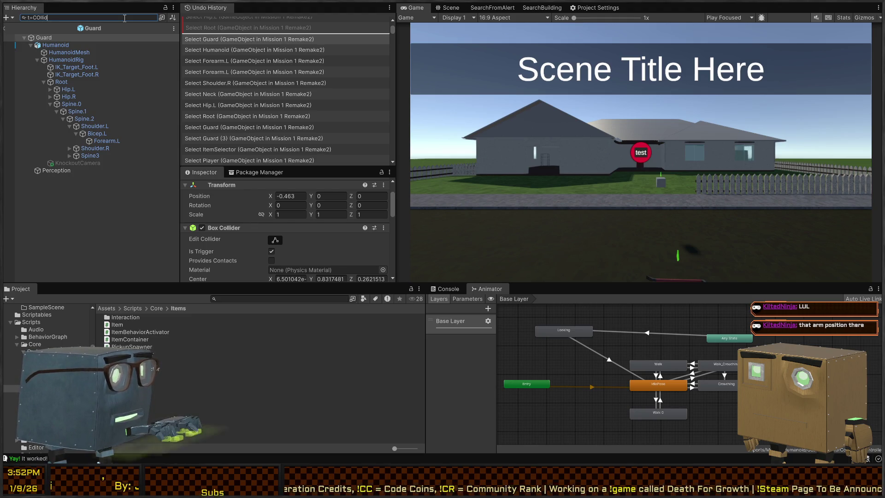
{"action": "type", "text": "er"}
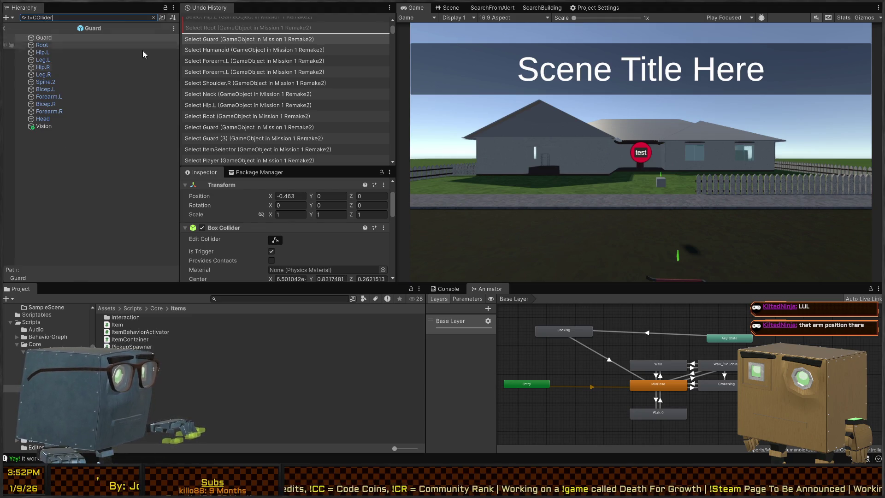
{"action": "left_click", "coordinate": [43, 119]}
{"action": "left_click", "coordinate": [54, 44], "text": "shift"}
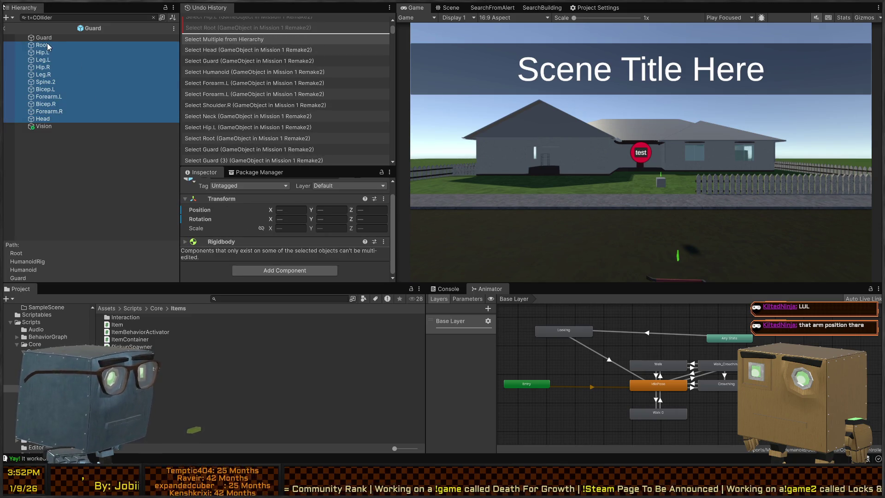
Step from Root through the hip, leg, spine and arm colliders checking Is Trigger, then start play mode
{"action": "left_click", "coordinate": [47, 45]}
{"action": "scroll", "coordinate": [286, 230], "scroll_direction": "down", "scroll_amount": 3}
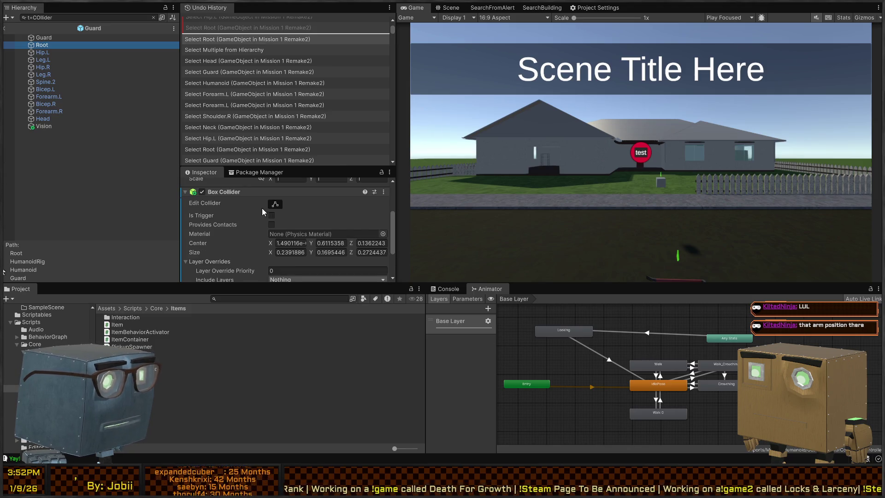
{"action": "key", "text": "Up"}
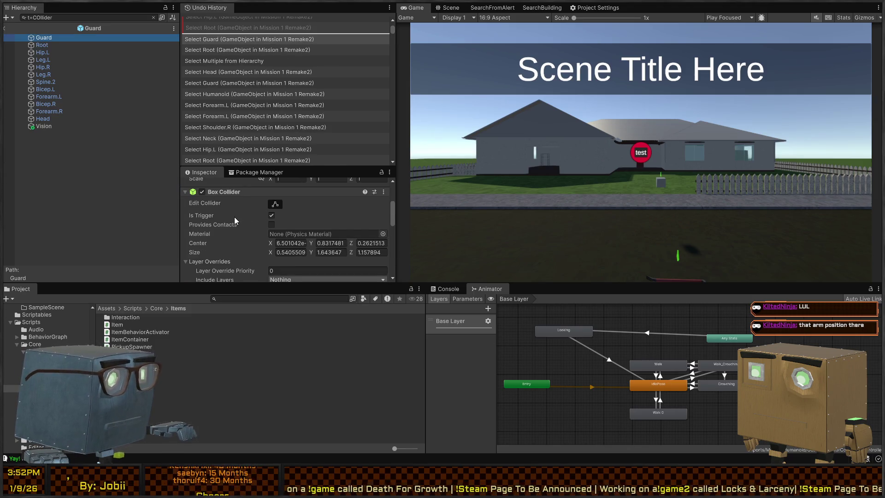
{"action": "key", "text": "Down"}
{"action": "key", "text": "Down"}
{"action": "key", "text": "Down"}
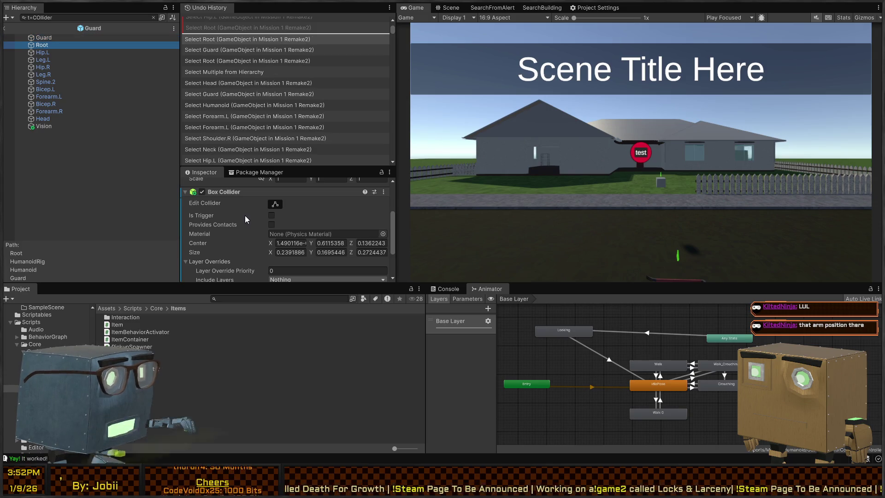
{"action": "key", "text": "Down"}
{"action": "key", "text": "Down"}
{"action": "key", "text": "Down"}
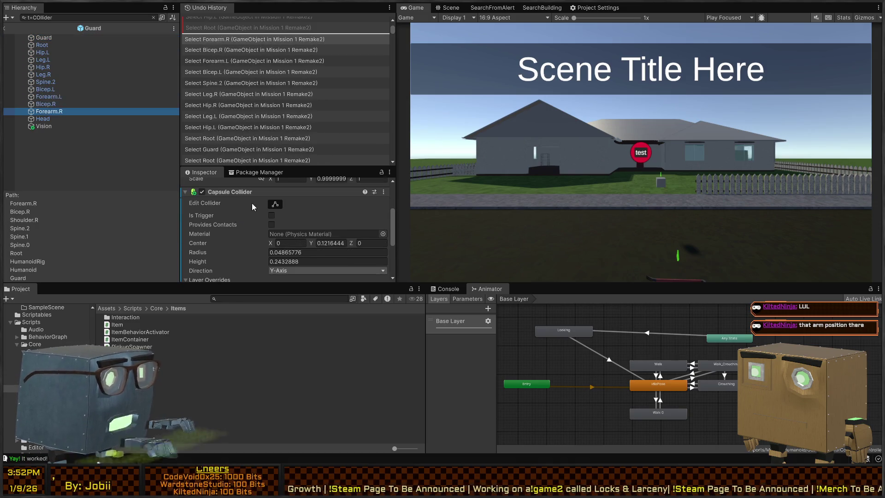
{"action": "key", "text": "ctrl+p"}
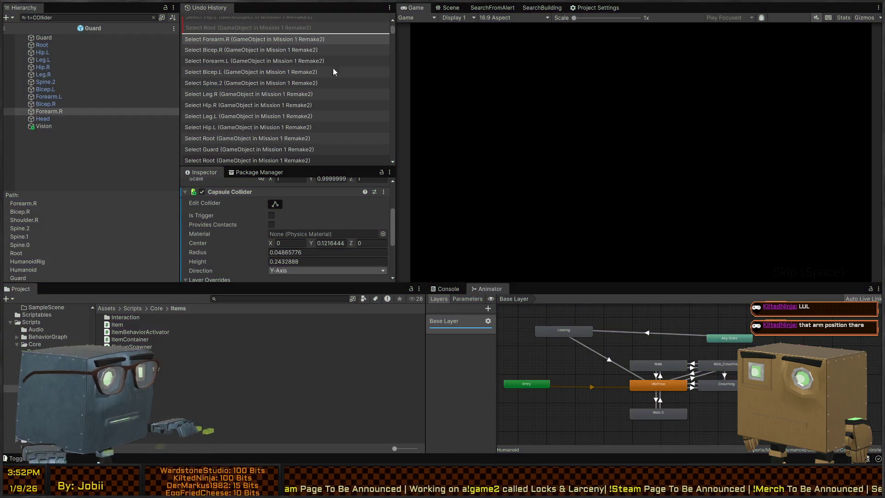
Comment out 'collider.enabled=false;' on line 97 of RagdollManager.cs, save, and return to Unity
{"action": "key", "text": "shift+space"}
{"action": "key", "text": "alt+Tab"}
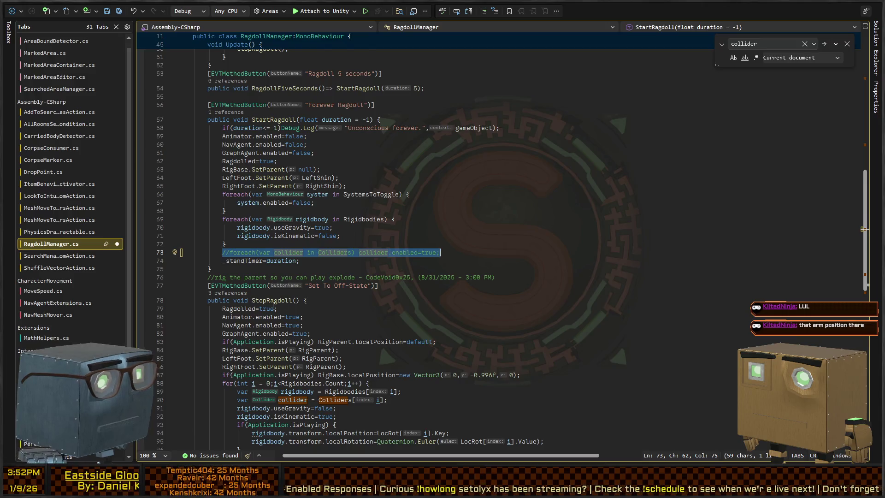
{"action": "left_click", "coordinate": [245, 251]}
{"action": "left_click", "coordinate": [234, 260]}
{"action": "key", "text": "shift+End"}
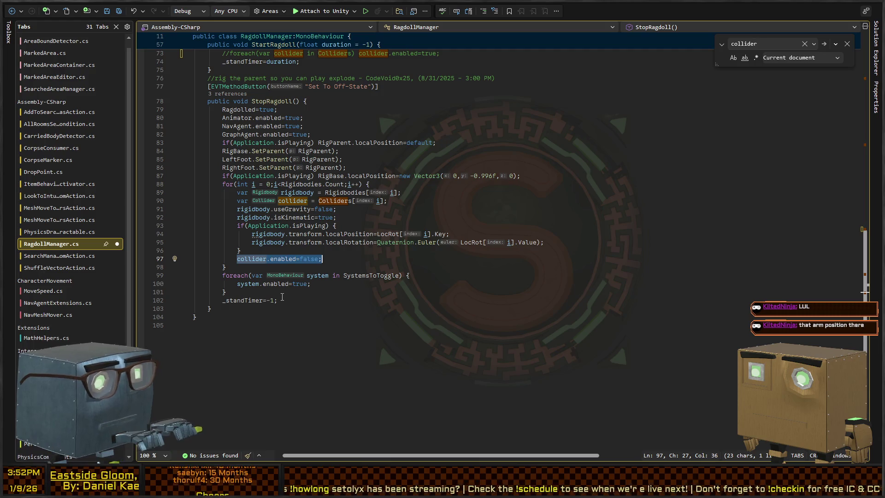
{"action": "key", "text": "ctrl+shift+Left"}
{"action": "key", "text": "ctrl+shift+Left"}
{"action": "key", "text": "ctrl+shift+Left"}
{"action": "key", "text": "shift+alt+period"}
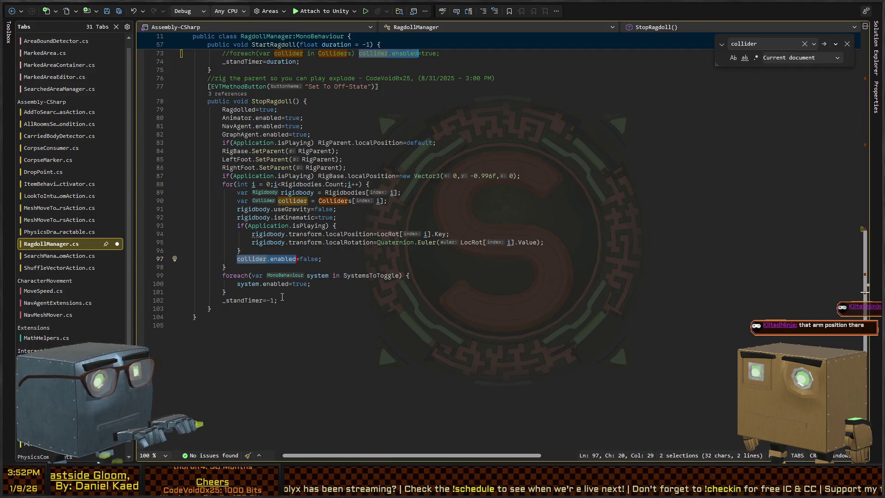
{"action": "key", "text": "Escape"}
{"action": "type", "text": "//"}
{"action": "key", "text": "ctrl+s"}
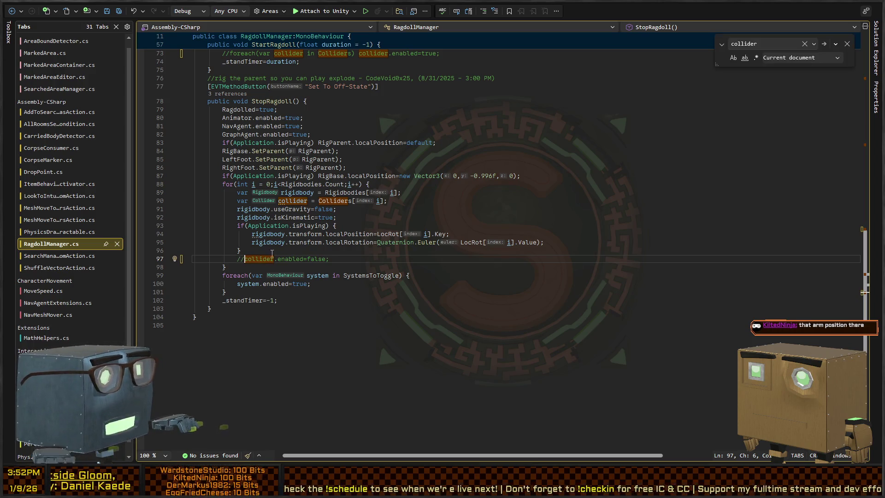
{"action": "key", "text": "alt+Tab"}
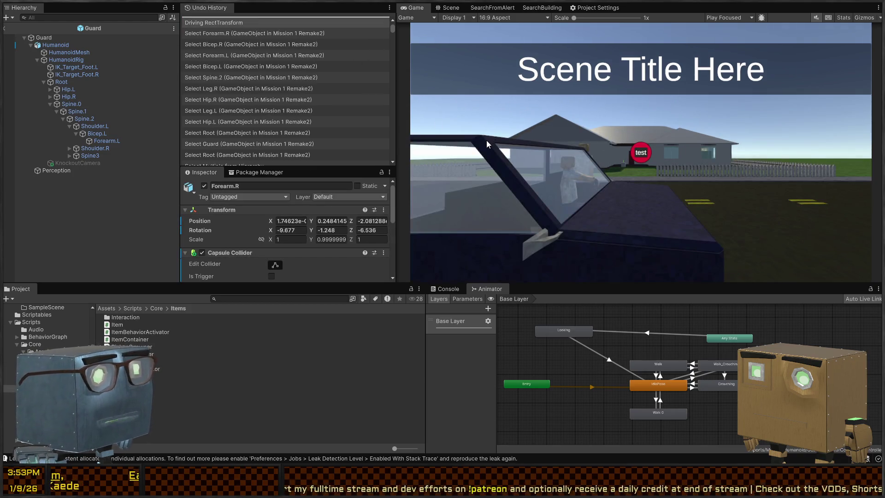
Inspect the Root, Hip.R, Shoulder.L and Bicep.L bones, saving and leaving the Guard prefab
{"action": "left_click", "coordinate": [65, 82]}
{"action": "left_click", "coordinate": [87, 98]}
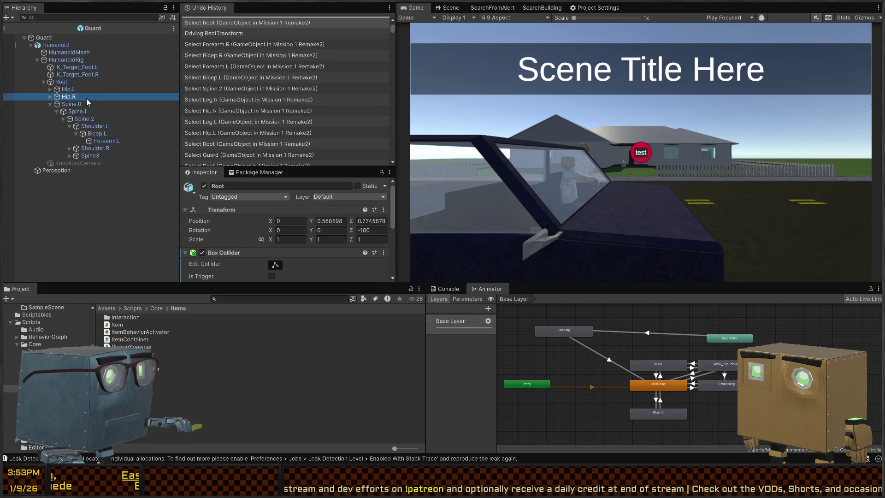
{"action": "scroll", "coordinate": [191, 218], "scroll_direction": "down", "scroll_amount": 3}
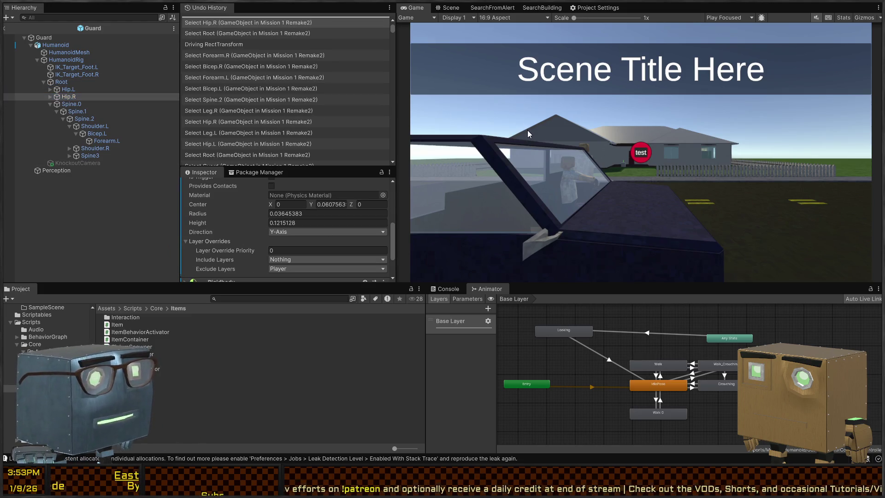
{"action": "left_click", "coordinate": [5, 28]}
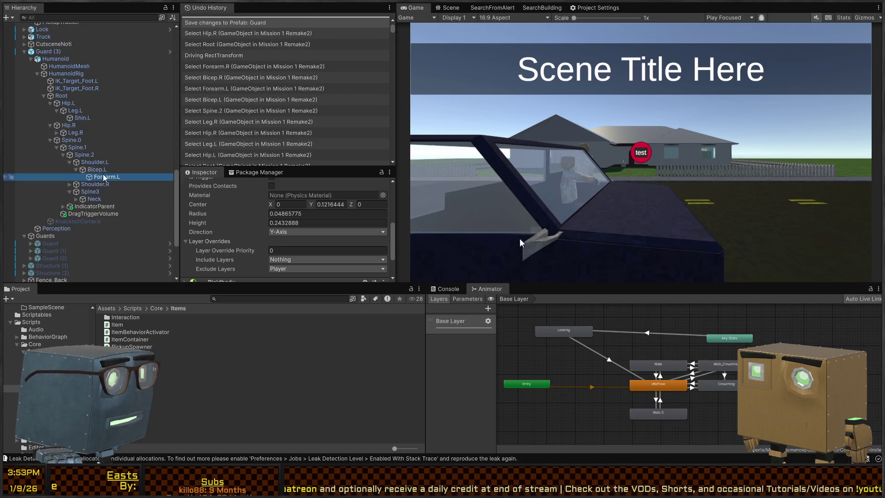
{"action": "left_click", "coordinate": [95, 162]}
{"action": "left_click", "coordinate": [96, 170]}
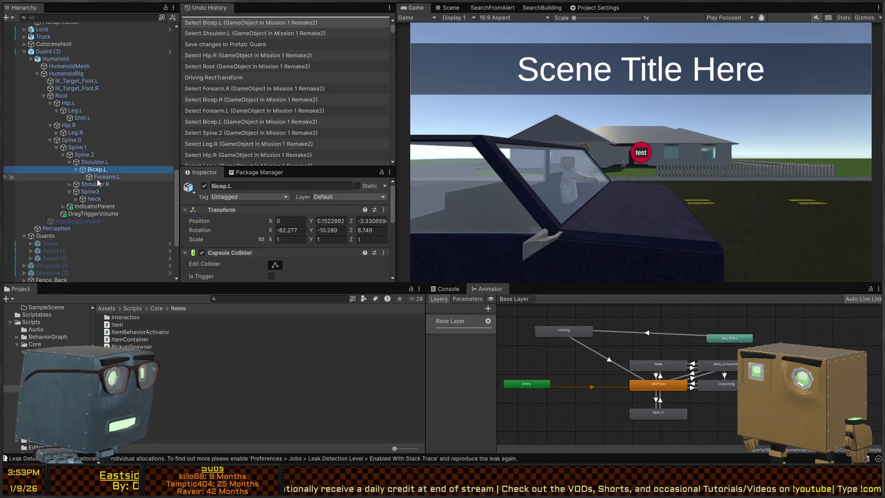
Maximize the Game view, skip the intro, walk to the guard and swing the crowbar
{"action": "key", "text": "shift+space"}
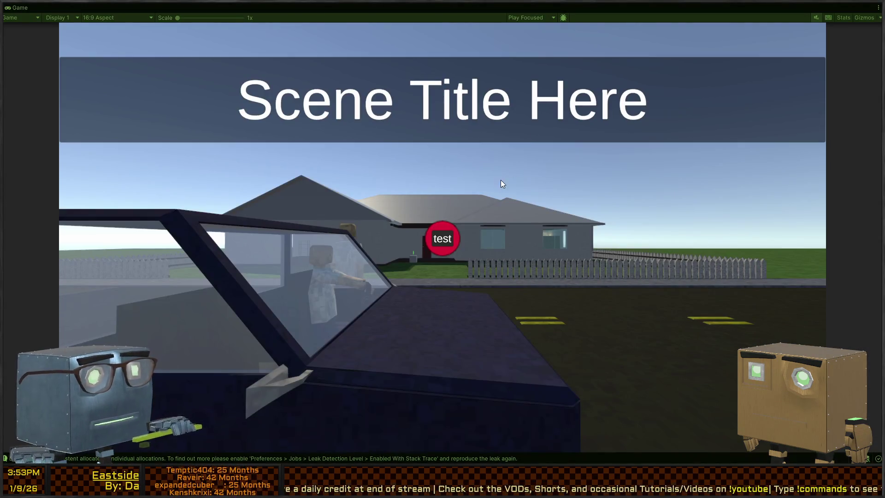
{"action": "key", "text": "space"}
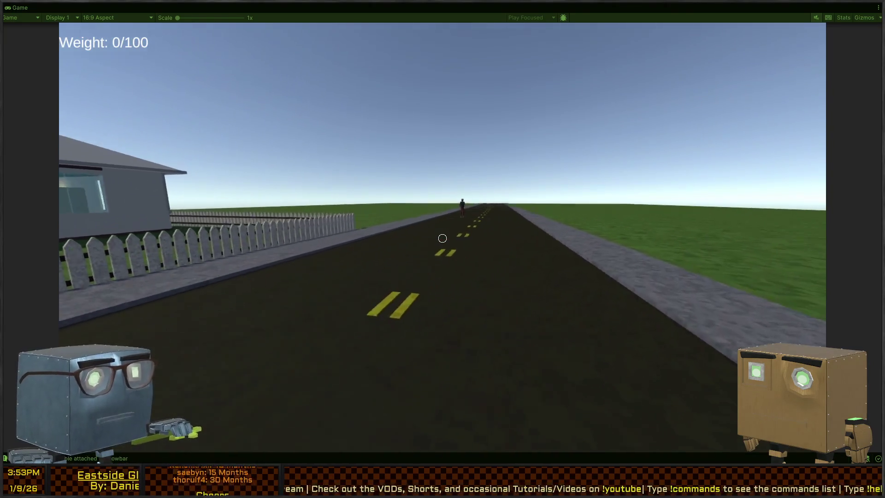
{"action": "key", "text": "w"}
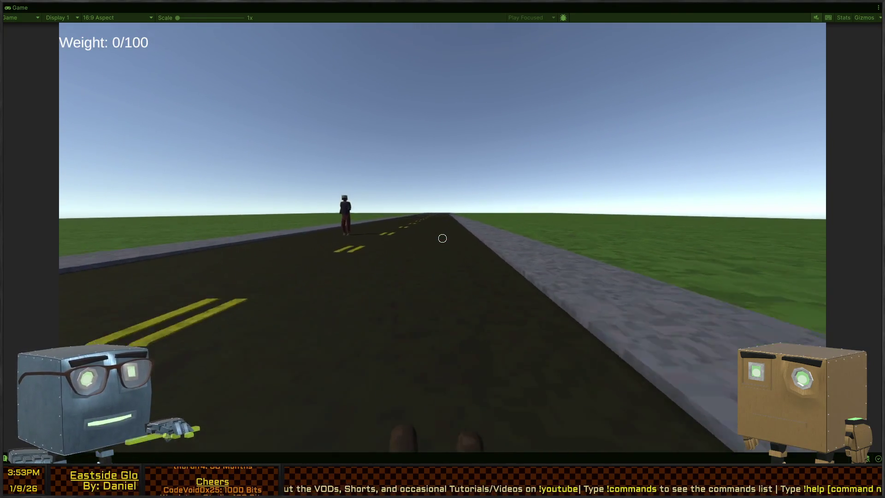
{"action": "key", "text": "1"}
{"action": "left_click", "coordinate": [442, 239]}
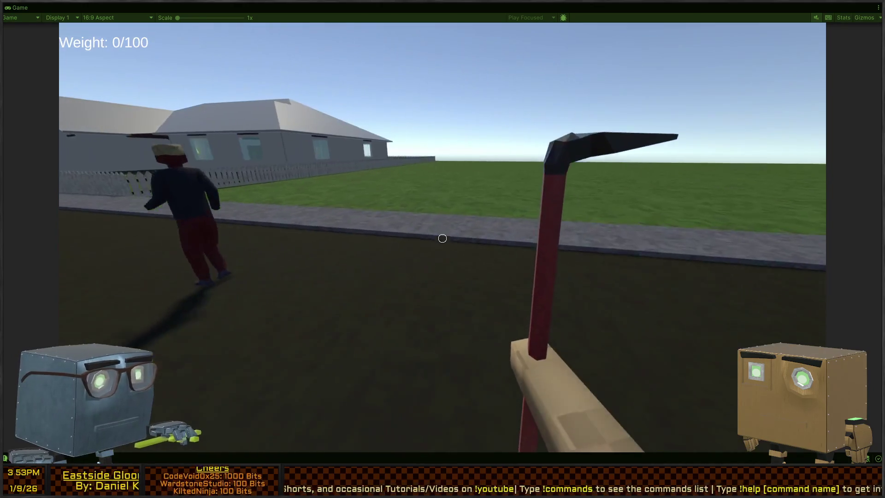
{"action": "left_click", "coordinate": [443, 238]}
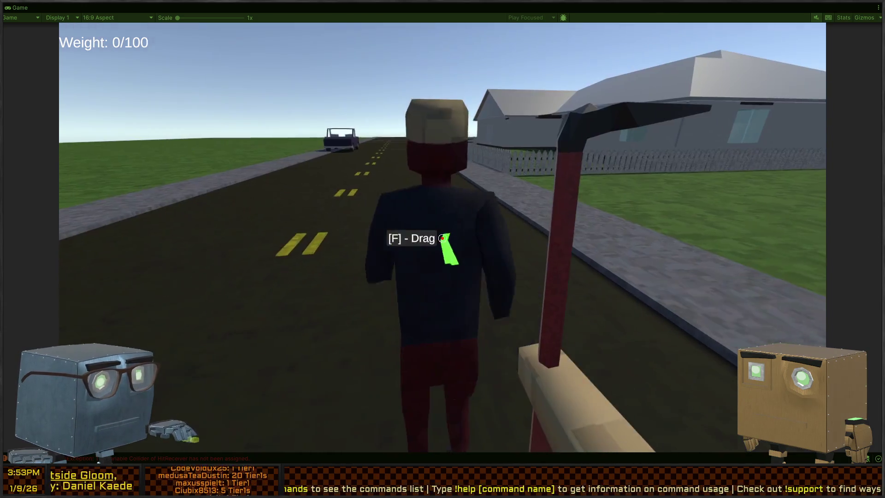
Strike the guard's back repeatedly with the pickaxe until he is knocked out, then stop play mode
{"action": "left_click", "coordinate": [442, 239]}
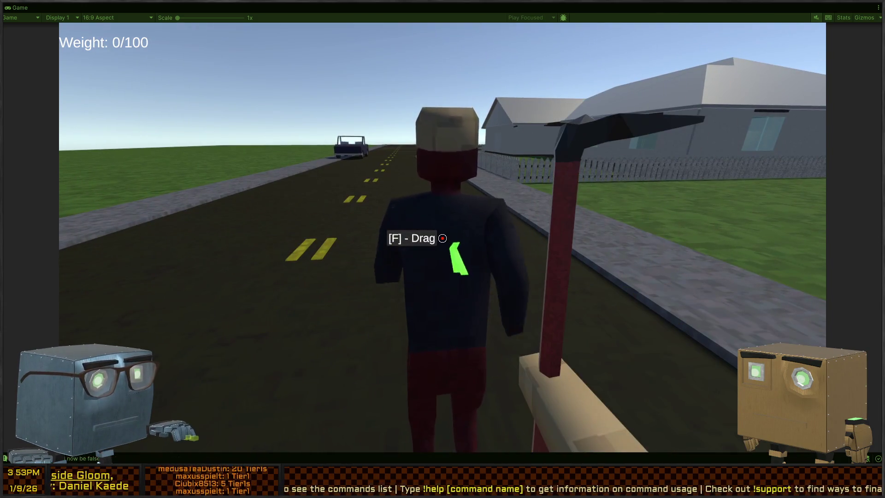
{"action": "left_click", "coordinate": [442, 238]}
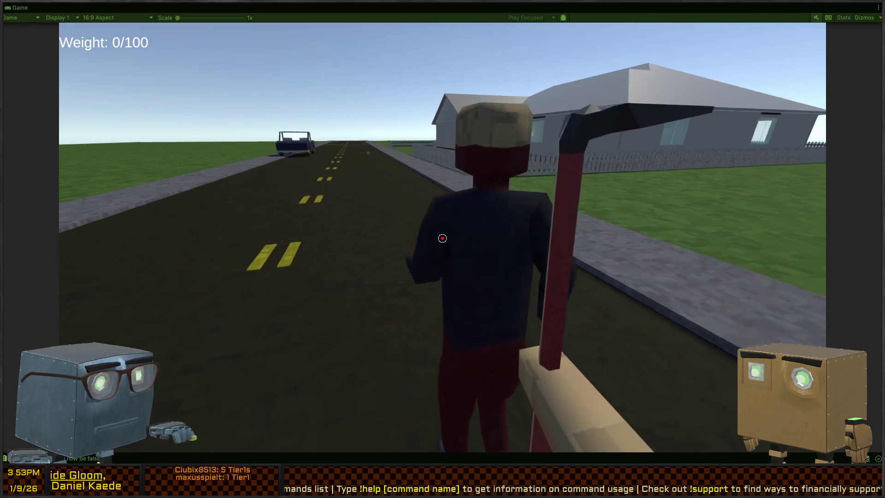
{"action": "left_click", "coordinate": [442, 238]}
{"action": "left_click", "coordinate": [442, 238]}
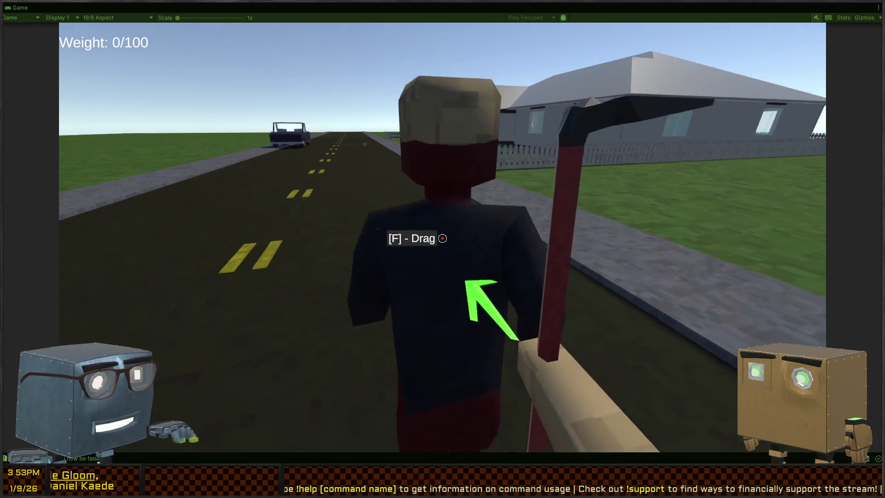
{"action": "left_click", "coordinate": [442, 238]}
{"action": "left_click", "coordinate": [443, 239]}
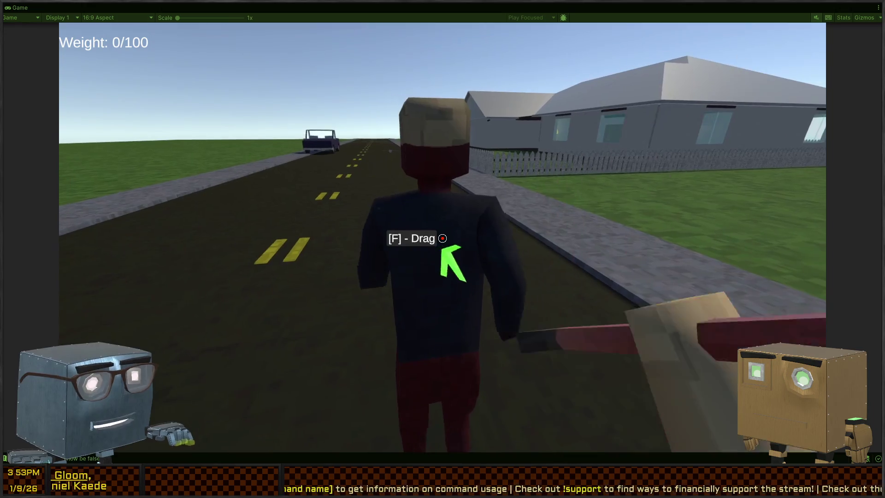
{"action": "left_click", "coordinate": [442, 239]}
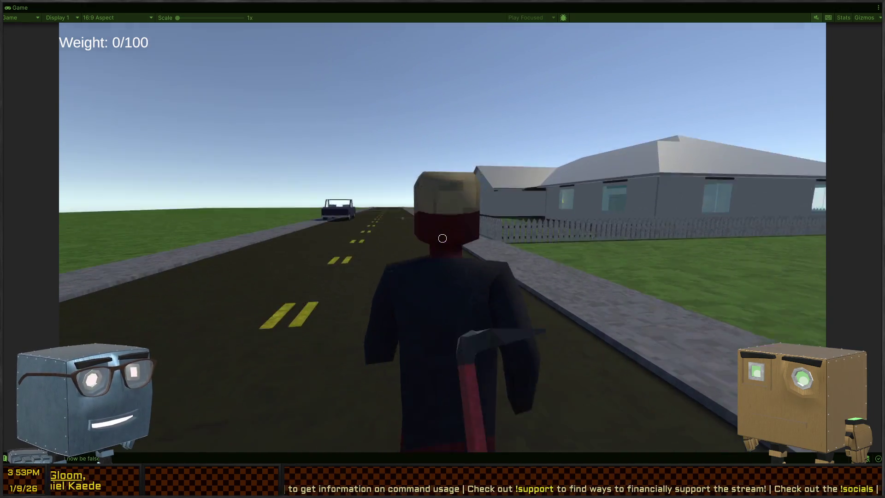
{"action": "left_click", "coordinate": [442, 238]}
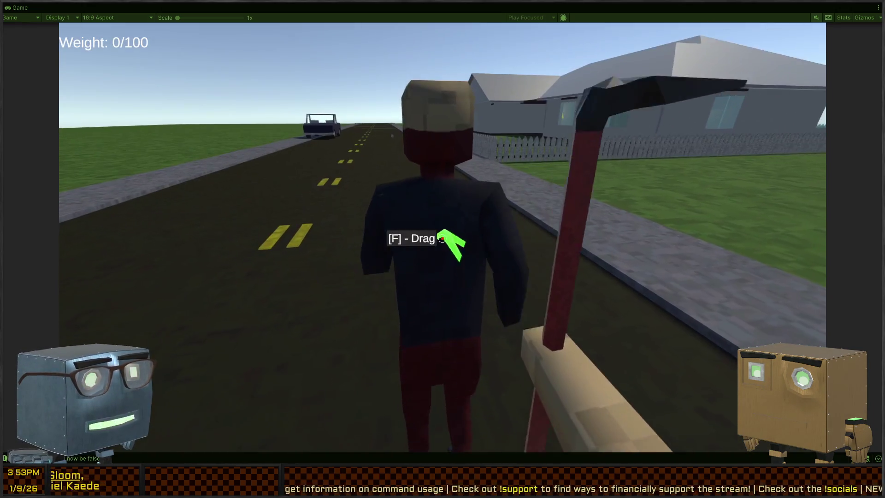
{"action": "left_click", "coordinate": [443, 238]}
{"action": "left_click", "coordinate": [442, 238]}
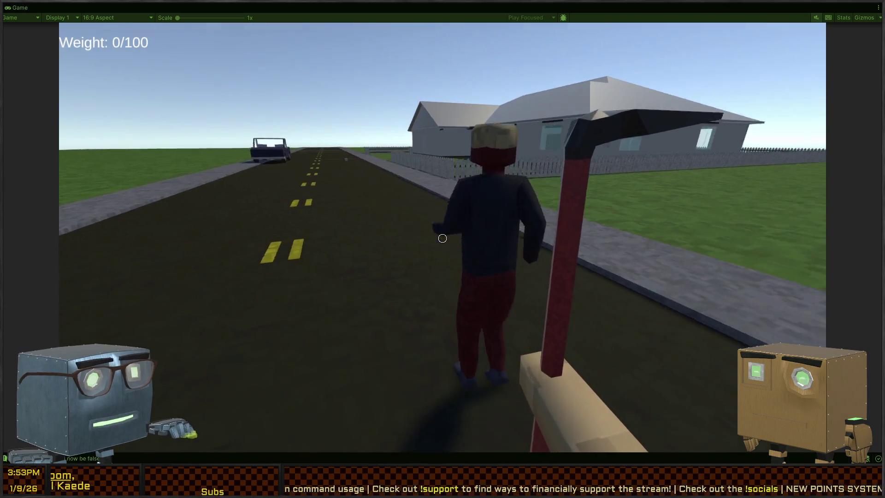
{"action": "left_click", "coordinate": [442, 238]}
{"action": "left_click", "coordinate": [442, 238]}
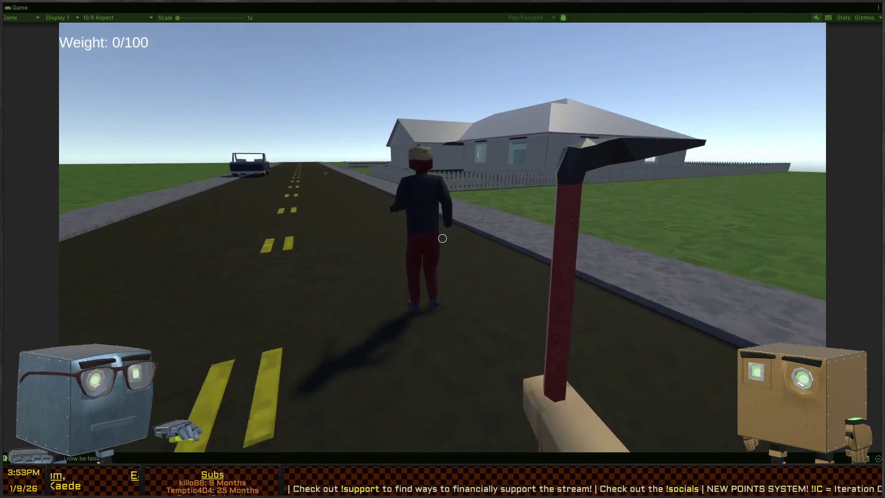
{"action": "left_click", "coordinate": [442, 239]}
{"action": "left_click", "coordinate": [442, 238]}
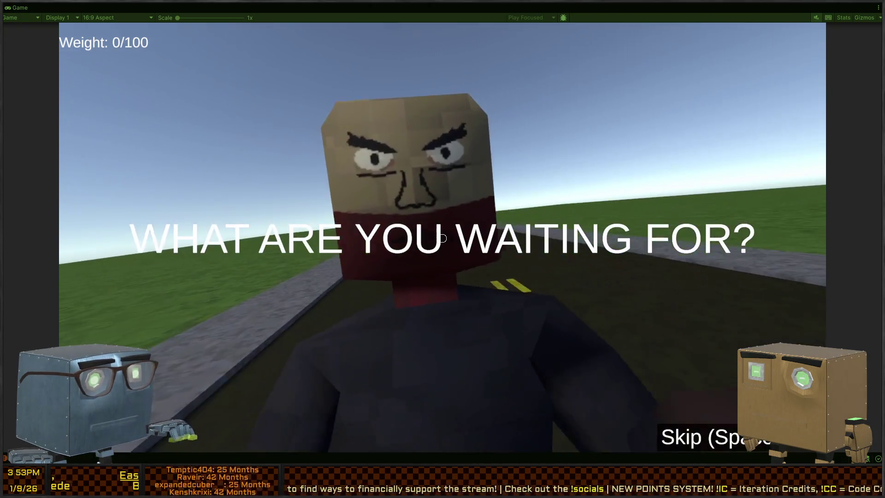
{"action": "key", "text": "ctrl+p"}
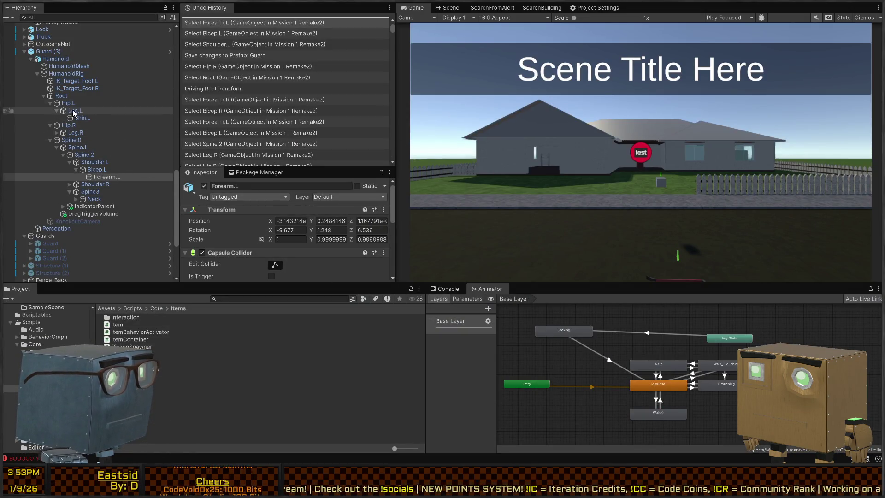
Inspect the Neck and Spine3 bones, then open the Guard prefab and check HumanoidMesh and HumanoidRig
{"action": "left_click", "coordinate": [90, 199]}
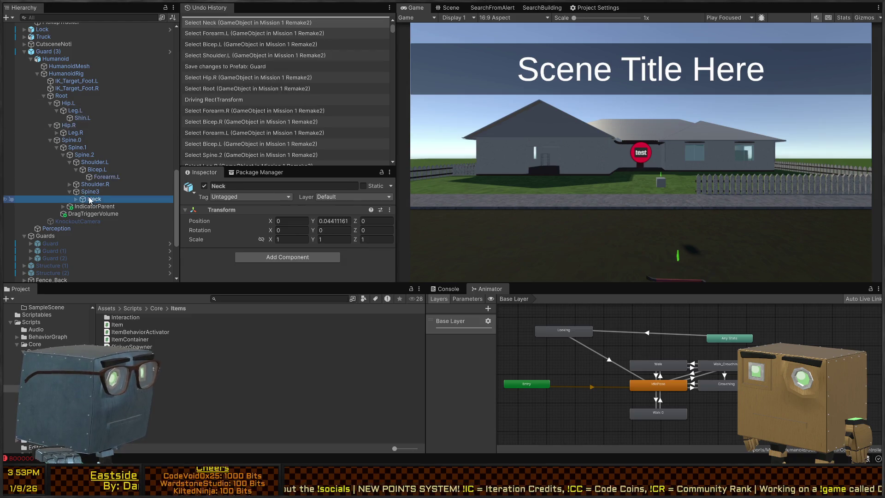
{"action": "left_click", "coordinate": [103, 190]}
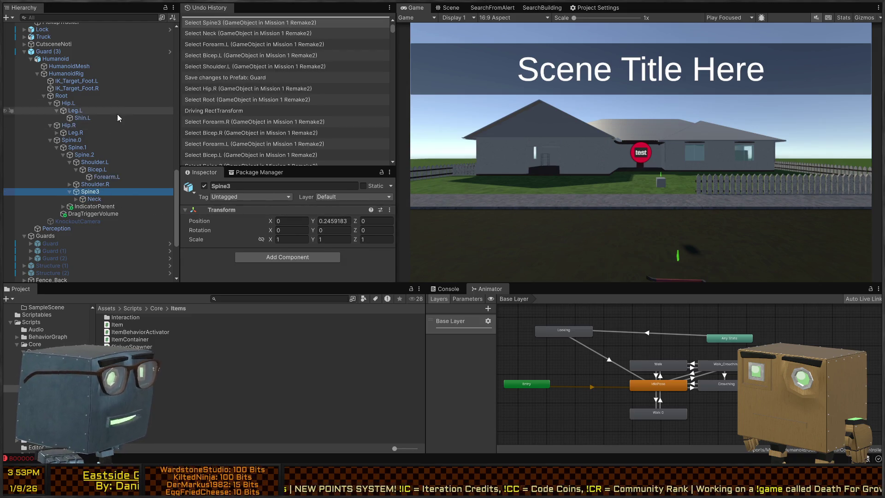
{"action": "left_click", "coordinate": [169, 51]}
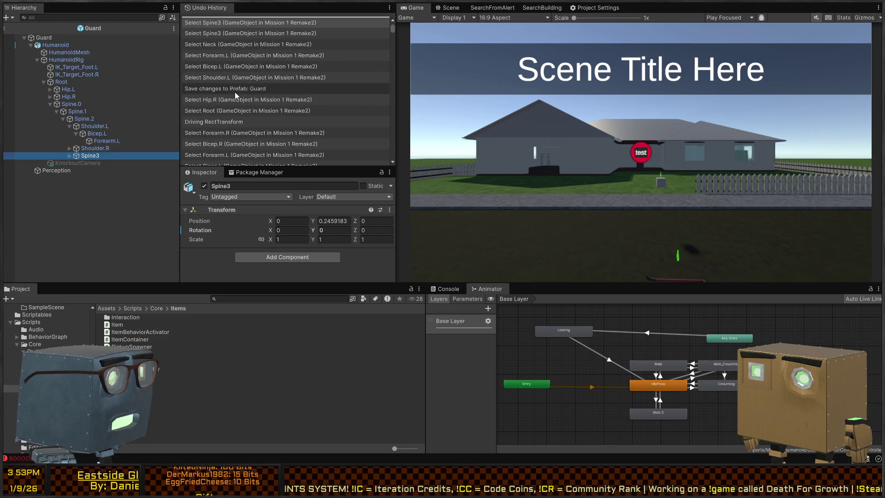
{"action": "left_click", "coordinate": [79, 52]}
{"action": "left_click", "coordinate": [79, 59]}
{"action": "key", "text": "Down"}
{"action": "key", "text": "Down"}
{"action": "key", "text": "Down"}
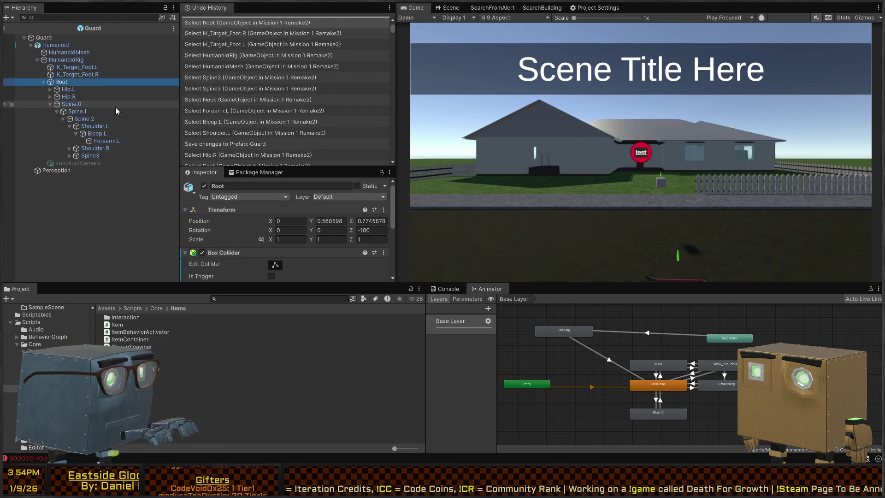
{"action": "key", "text": "Up"}
{"action": "key", "text": "Up"}
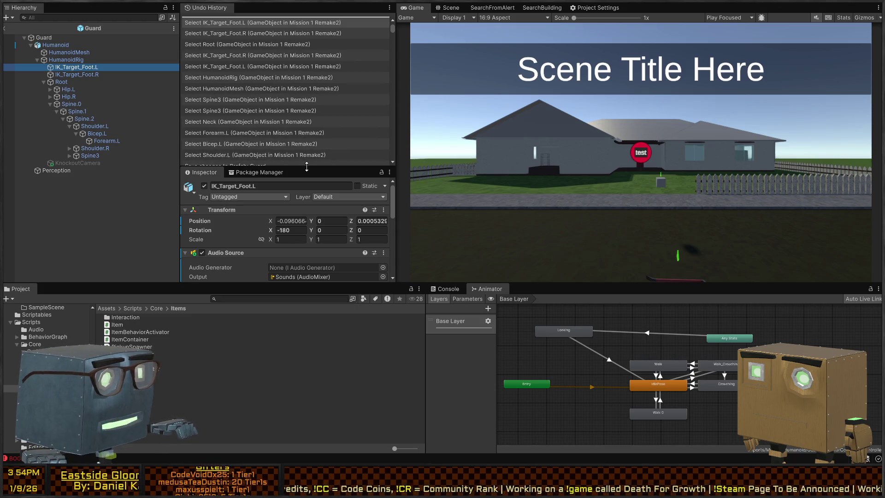
Enlarge the Inspector, collapse Audio Source, and review Root, Spine.1, Shoulder.L, Bicep.L, Spine3 and Neck physics
{"action": "left_click_drag", "start_coordinate": [272, 167], "coordinate": [272, 28]}
{"action": "scroll", "coordinate": [284, 192], "scroll_direction": "down", "scroll_amount": 2}
{"action": "left_click", "coordinate": [255, 84]}
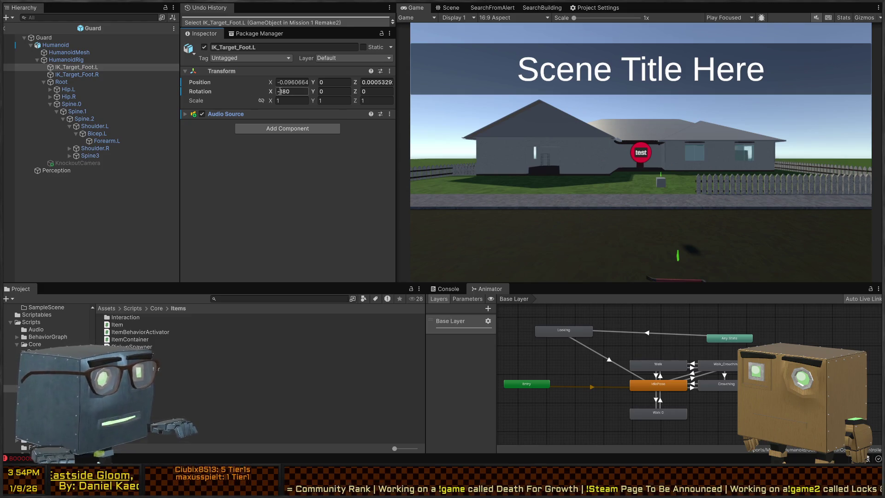
{"action": "key", "text": "Down"}
{"action": "key", "text": "Down"}
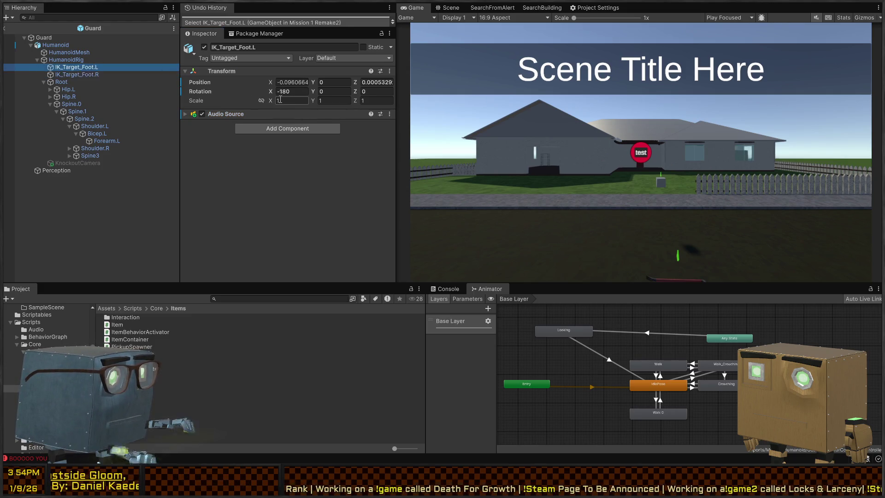
{"action": "key", "text": "Down"}
{"action": "key", "text": "Down"}
{"action": "key", "text": "Down"}
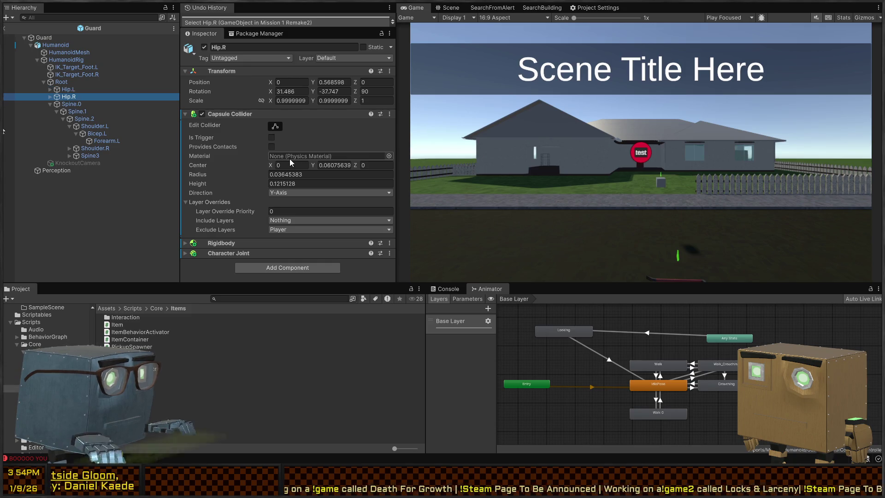
{"action": "key", "text": "Down"}
{"action": "key", "text": "Down"}
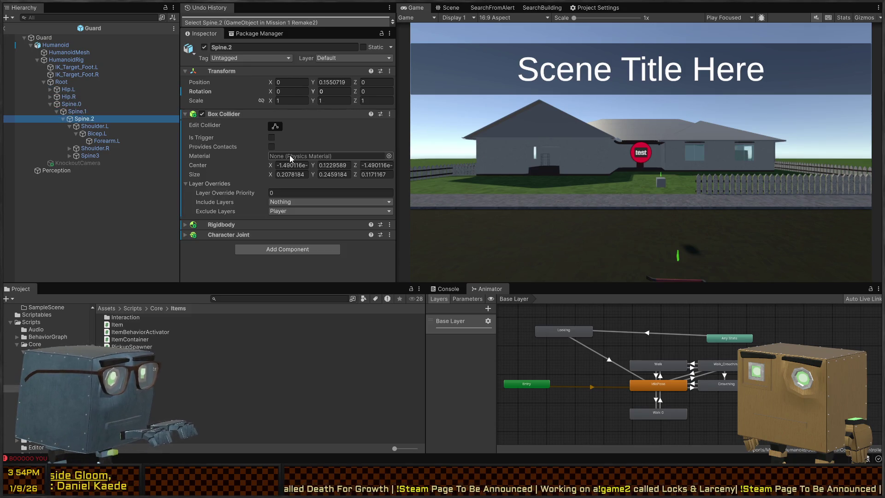
{"action": "key", "text": "Down"}
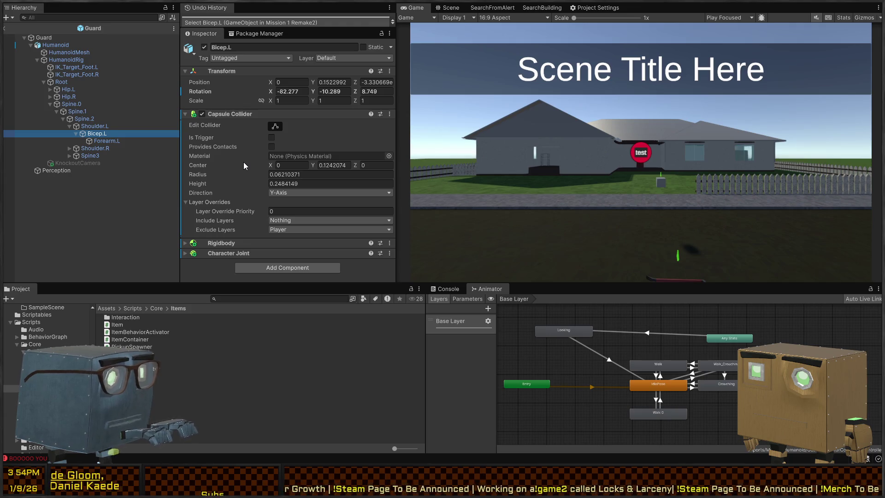
{"action": "key", "text": "Down"}
{"action": "key", "text": "Down"}
{"action": "key", "text": "Down"}
{"action": "key", "text": "Right"}
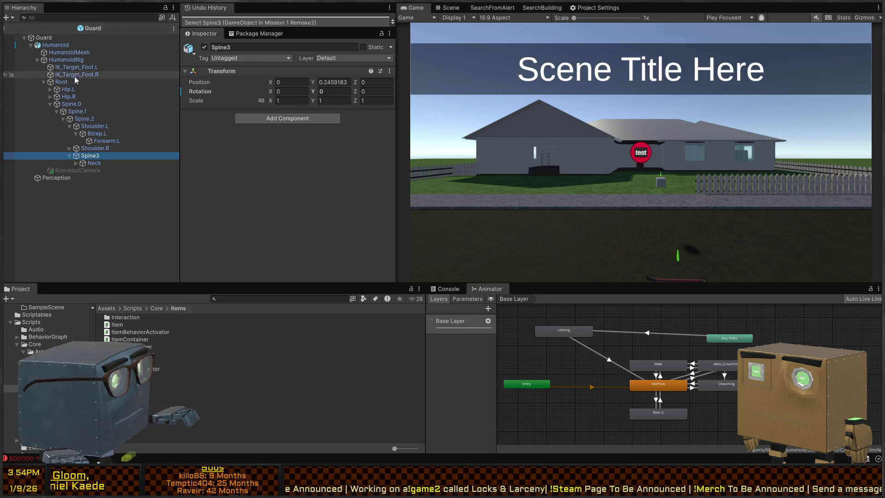
{"action": "left_click", "coordinate": [89, 164]}
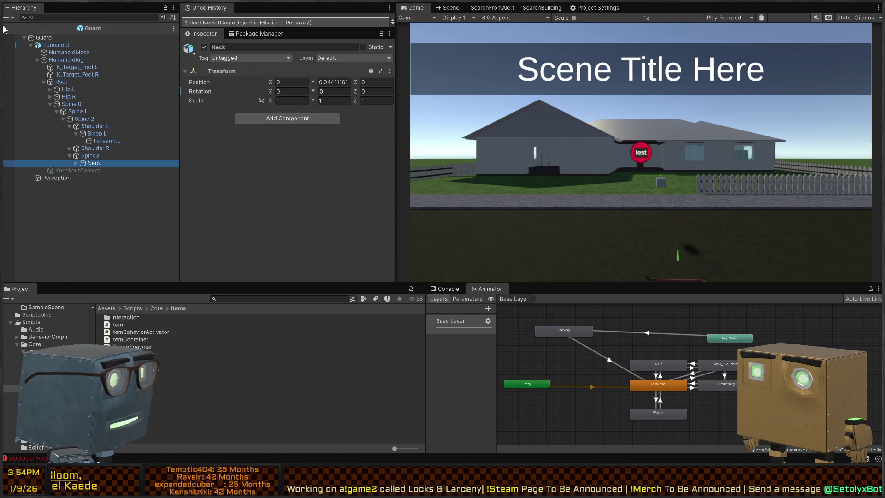
Leave the prefab and review Hip.L, Hip.R, Spine.1 drag settings, Bicep.L, Neck and DragTriggerVolume
{"action": "left_click", "coordinate": [6, 28]}
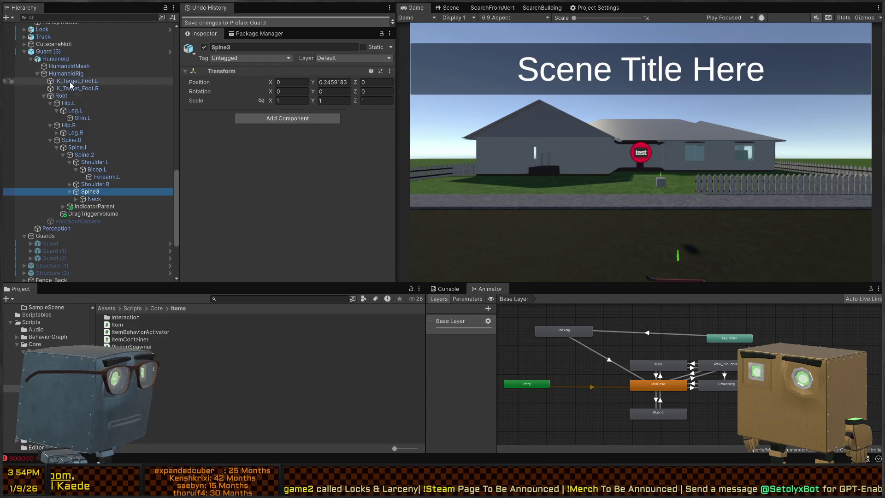
{"action": "left_click", "coordinate": [74, 103]}
{"action": "left_click", "coordinate": [76, 125]}
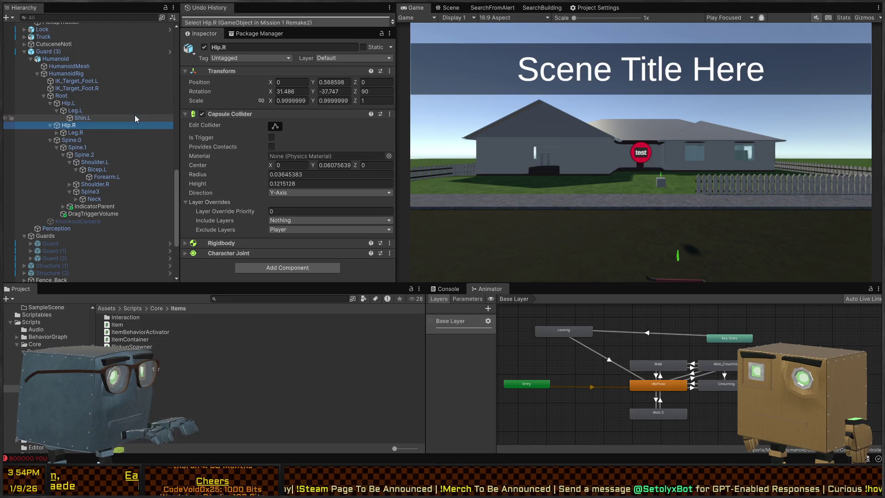
{"action": "key", "text": "Down"}
{"action": "key", "text": "Down"}
{"action": "key", "text": "Down"}
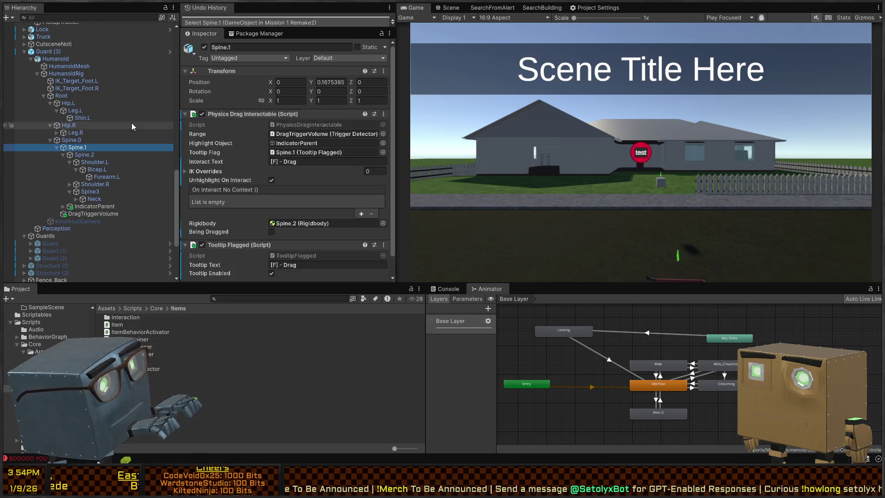
{"action": "scroll", "coordinate": [262, 148], "scroll_direction": "down", "scroll_amount": 2}
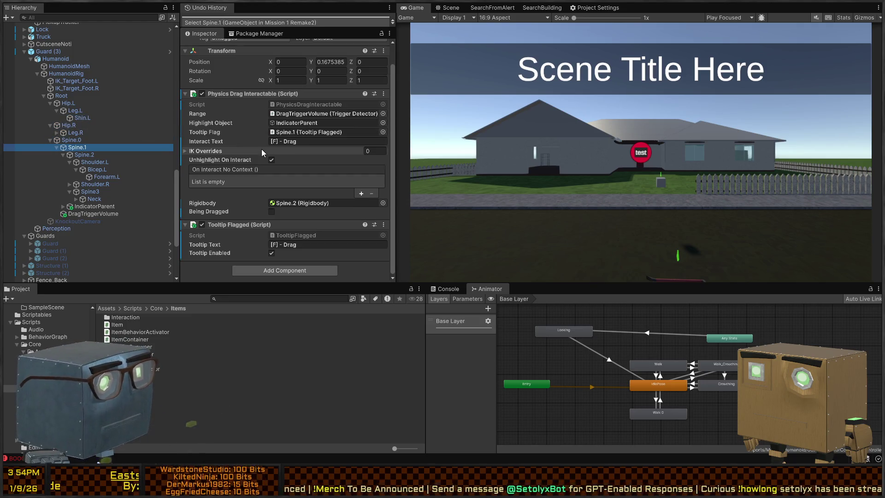
{"action": "key", "text": "Down"}
{"action": "key", "text": "Down"}
{"action": "key", "text": "Down"}
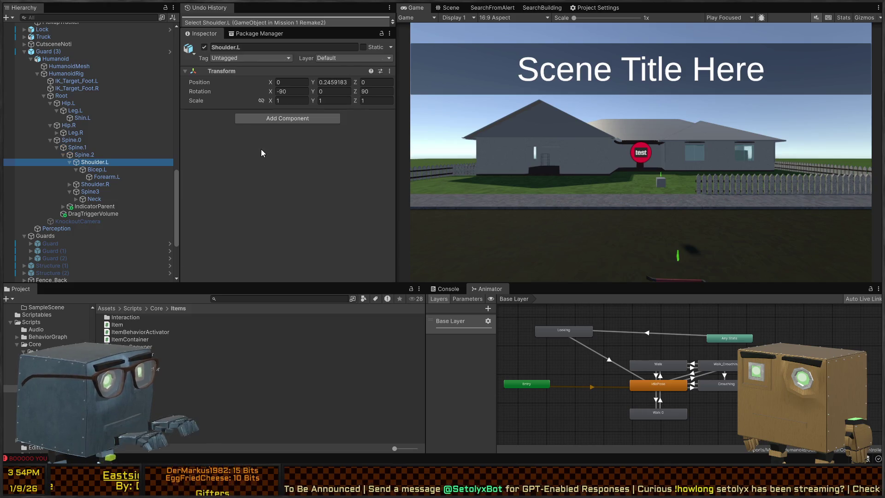
{"action": "key", "text": "Down"}
{"action": "key", "text": "Down"}
{"action": "key", "text": "Down"}
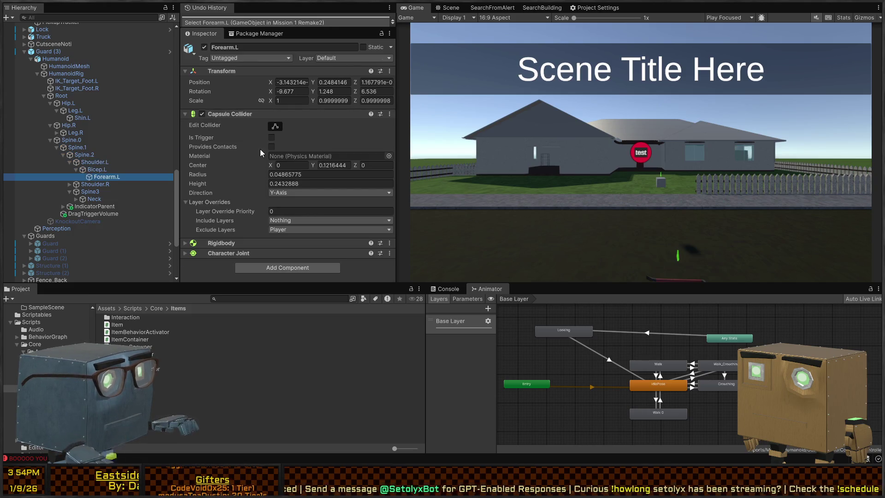
{"action": "key", "text": "Down"}
{"action": "key", "text": "Down"}
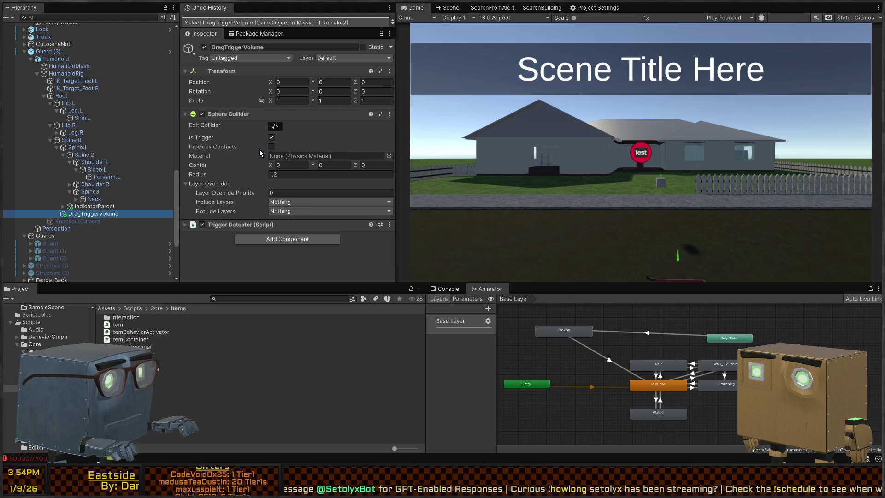
{"action": "left_click", "coordinate": [133, 17]}
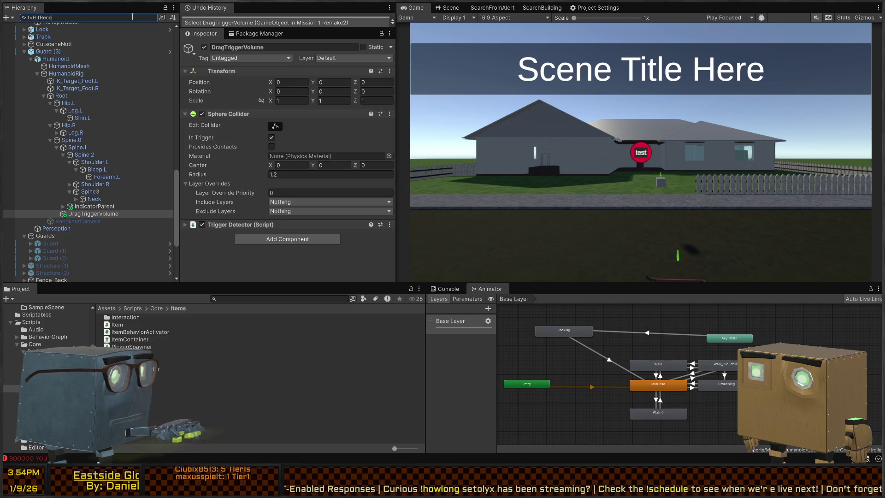
Search the scene for t=HitReceiver, then open the Guard prefab and inspect the Head bone's Hit Receiver
{"action": "type", "text": "t=HitReceiver"}
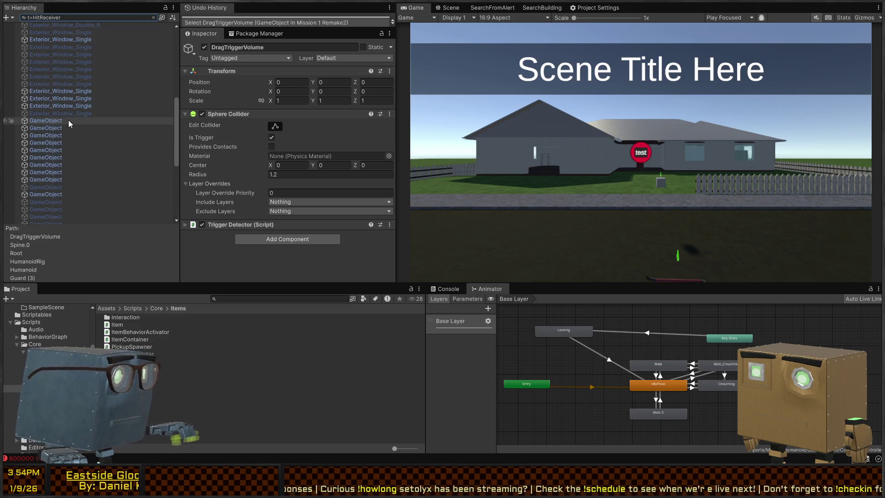
{"action": "left_click", "coordinate": [154, 17]}
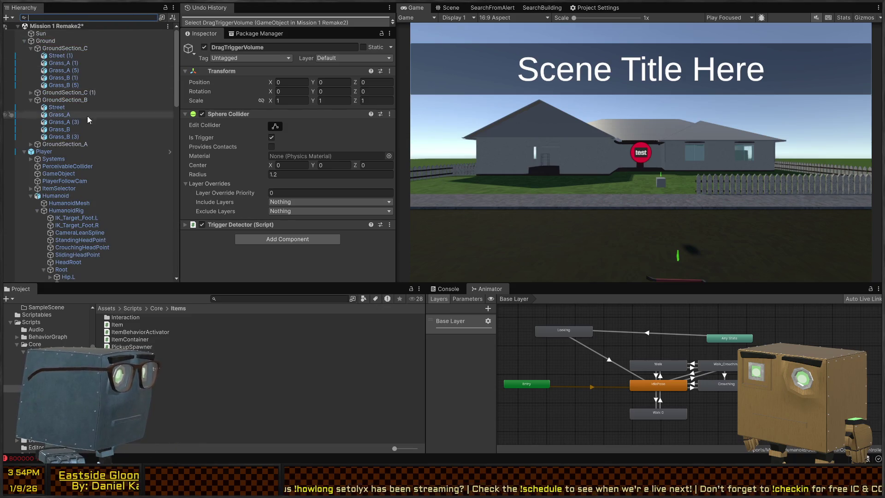
{"action": "scroll", "coordinate": [143, 159], "scroll_direction": "down", "scroll_amount": 10}
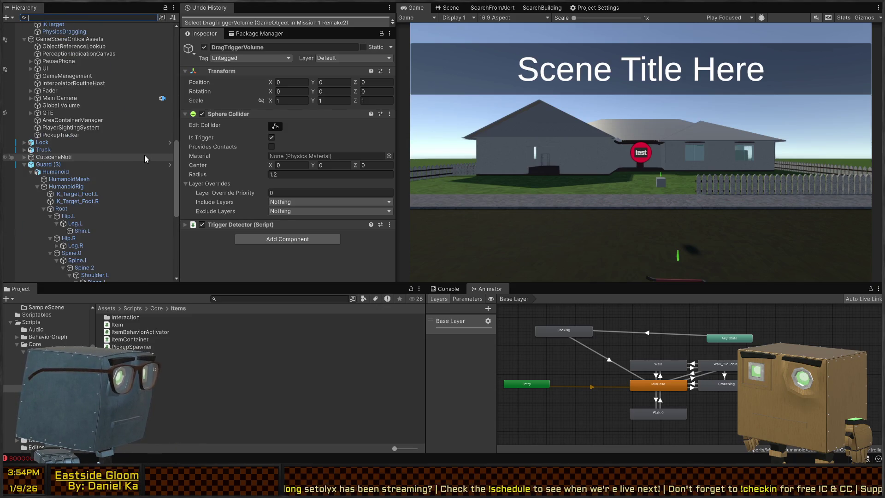
{"action": "left_click", "coordinate": [169, 165]}
{"action": "type", "text": "t:HitReceiver"}
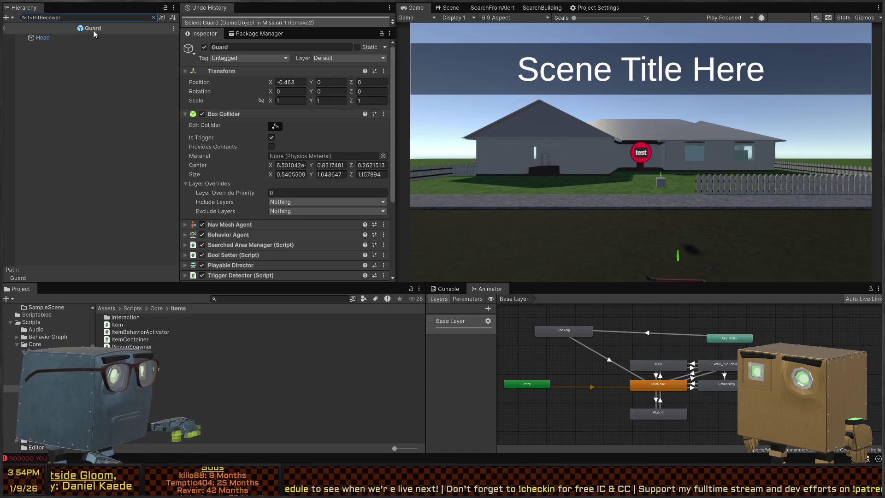
{"action": "left_click", "coordinate": [60, 37]}
{"action": "left_click", "coordinate": [153, 18]}
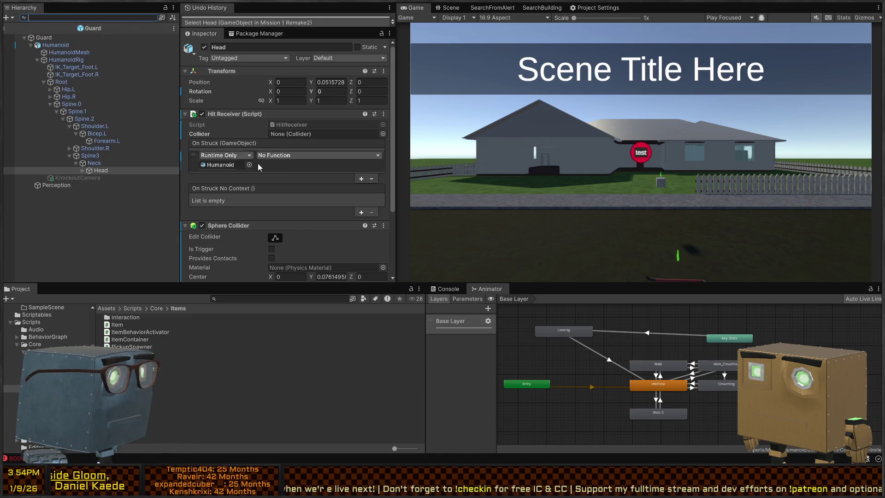
{"action": "scroll", "coordinate": [286, 157], "scroll_direction": "down", "scroll_amount": 4}
{"action": "left_click", "coordinate": [278, 151]}
{"action": "scroll", "coordinate": [281, 153], "scroll_direction": "up", "scroll_amount": 3}
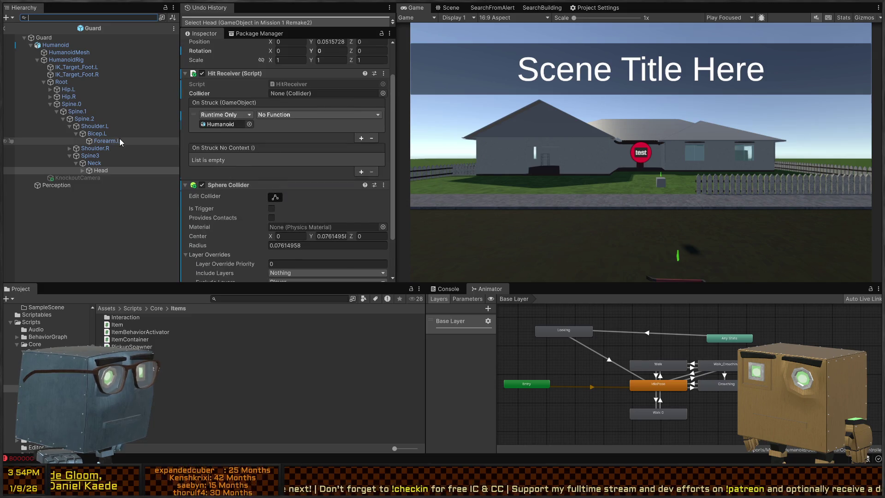
Save and leave the Guard prefab, search t=HitReceiver again, and inspect the Head of Guard (3)
{"action": "left_click", "coordinate": [6, 29]}
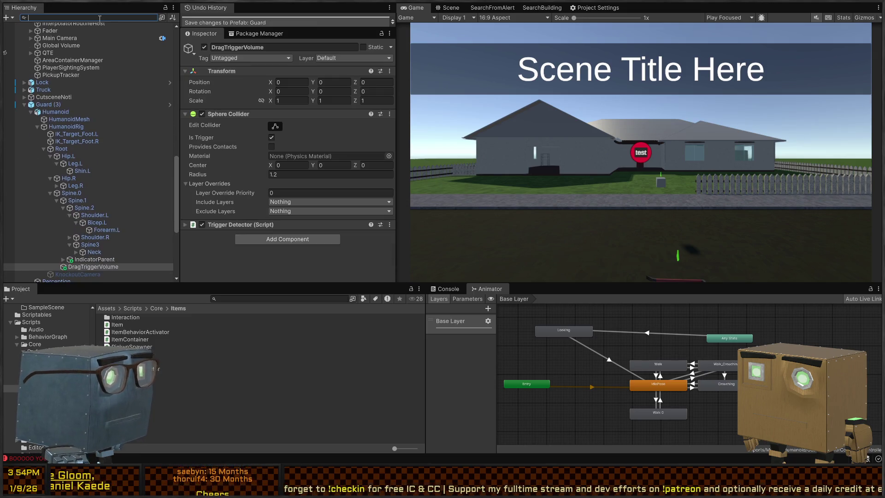
{"action": "type", "text": "t=HitR"}
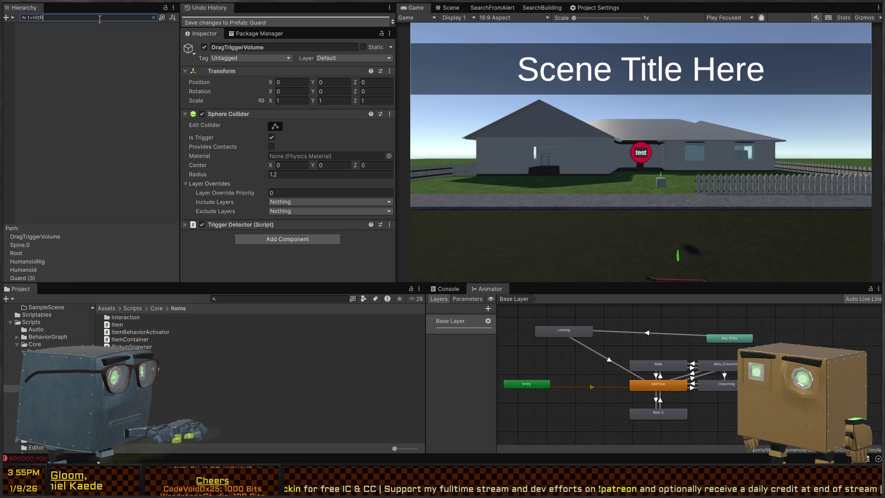
{"action": "type", "text": "eceiver"}
{"action": "scroll", "coordinate": [134, 138], "scroll_direction": "down", "scroll_amount": 5}
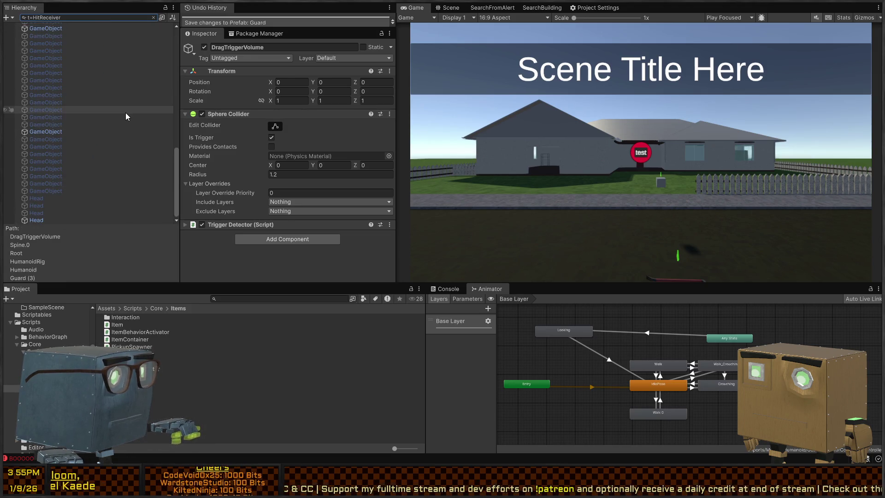
{"action": "left_click", "coordinate": [54, 205]}
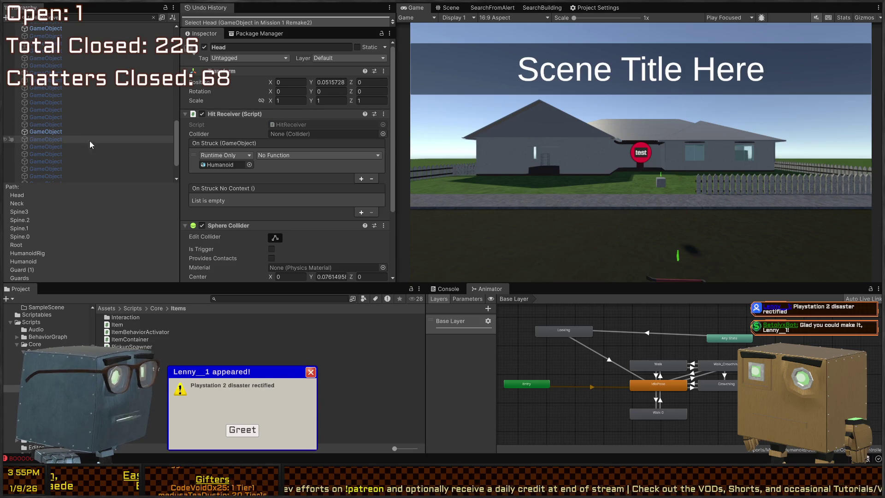
{"action": "scroll", "coordinate": [279, 193], "scroll_direction": "down", "scroll_amount": 3}
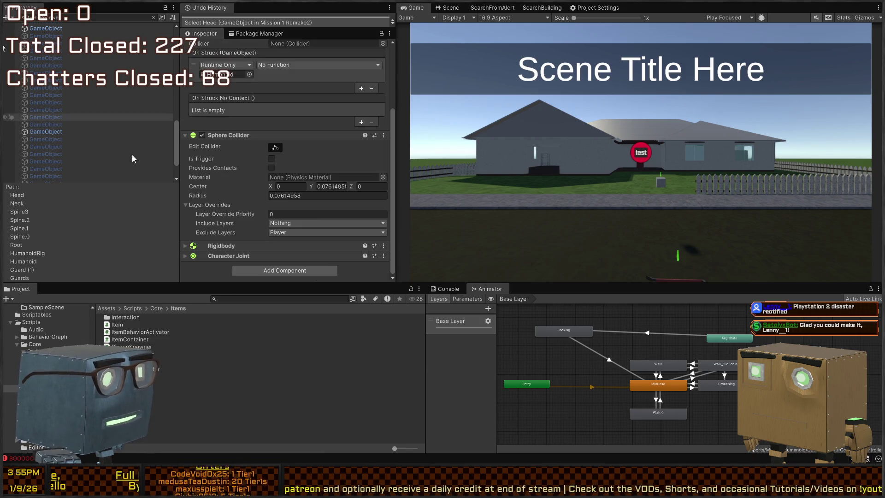
{"action": "scroll", "coordinate": [82, 156], "scroll_direction": "down", "scroll_amount": 2}
{"action": "left_click", "coordinate": [36, 179]}
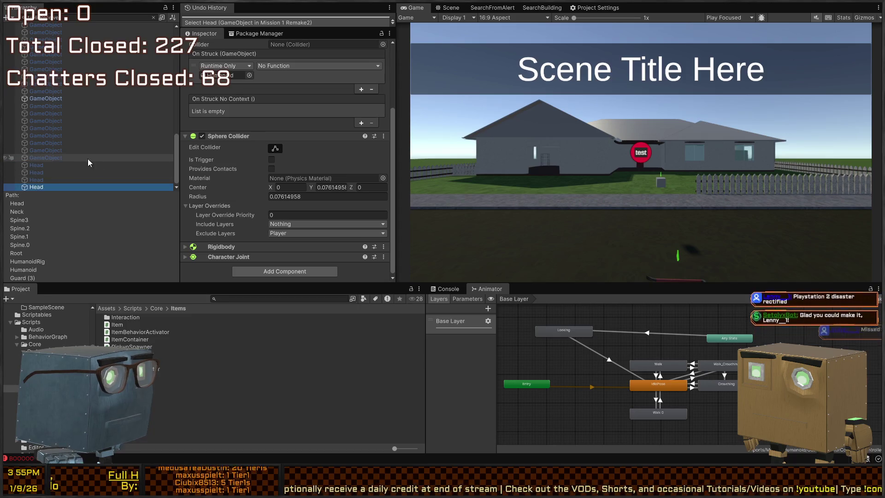
{"action": "scroll", "coordinate": [79, 142], "scroll_direction": "up", "scroll_amount": 10}
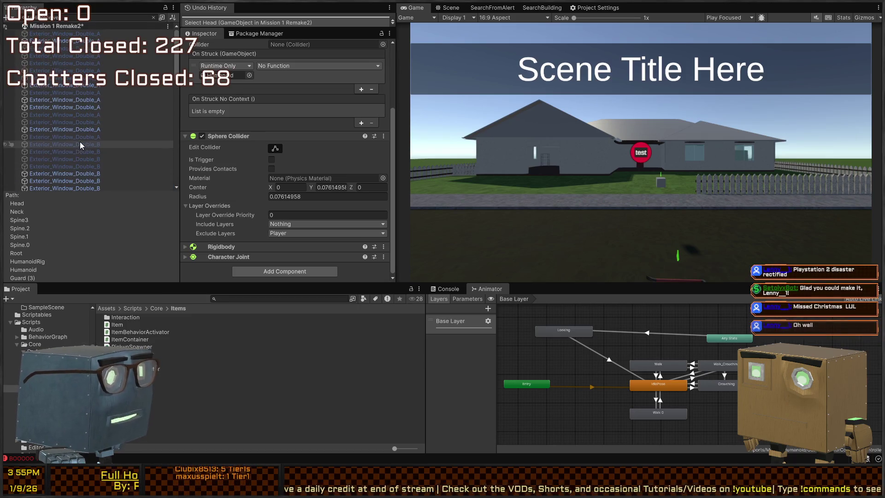
Clear the search, reopen the Guard prefab, and inspect its Neck and Head bones
{"action": "left_click", "coordinate": [153, 17]}
{"action": "mouse_move", "coordinate": [286, 28]}
{"action": "left_mouse_down"}
{"action": "mouse_move", "coordinate": [286, 115]}
{"action": "mouse_move", "coordinate": [326, 59]}
{"action": "left_mouse_up"}
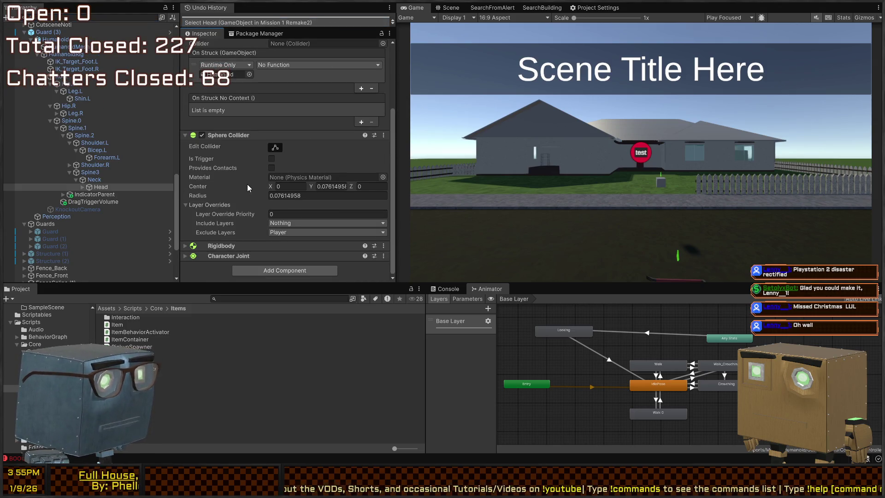
{"action": "scroll", "coordinate": [98, 186], "scroll_direction": "up", "scroll_amount": 5}
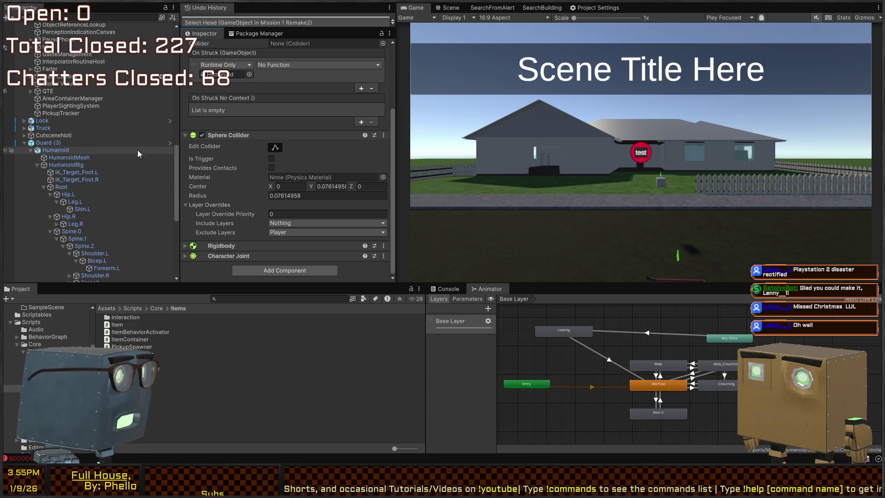
{"action": "left_click", "coordinate": [170, 143]}
{"action": "left_click", "coordinate": [86, 165]}
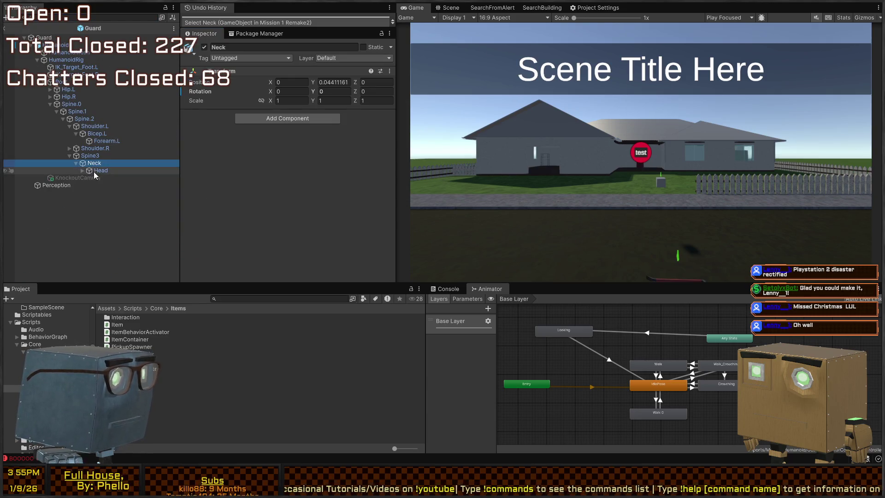
{"action": "left_click", "coordinate": [94, 172]}
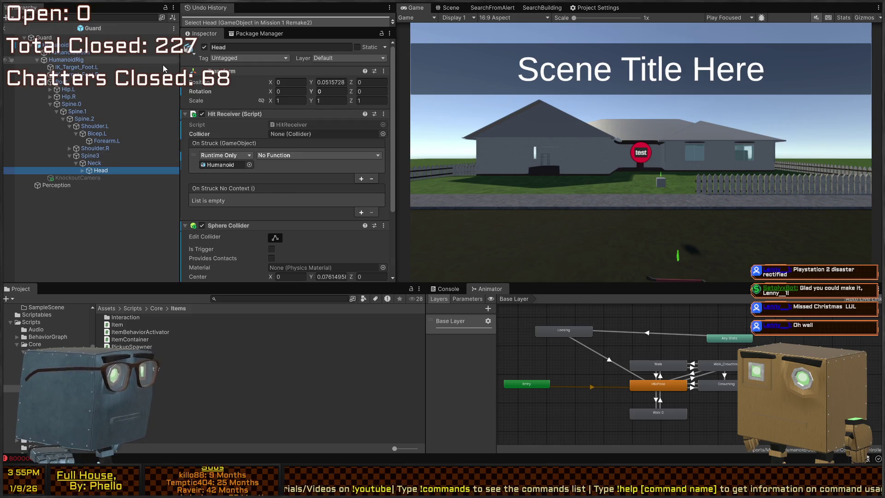
Check the Neck, Spine3, Shoulder.R and Forearm.L colliders, then return to Head's Hit Receiver
{"action": "scroll", "coordinate": [297, 154], "scroll_direction": "down", "scroll_amount": 4}
{"action": "scroll", "coordinate": [286, 151], "scroll_direction": "up", "scroll_amount": 3}
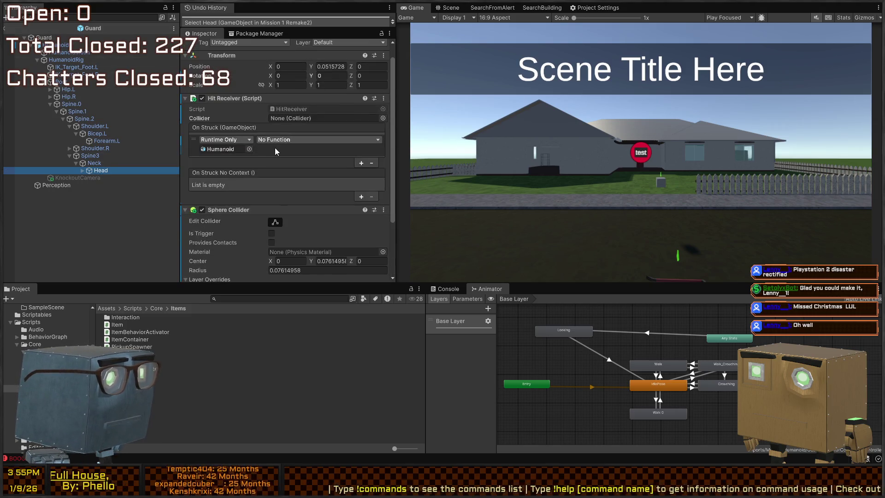
{"action": "left_click", "coordinate": [91, 163]}
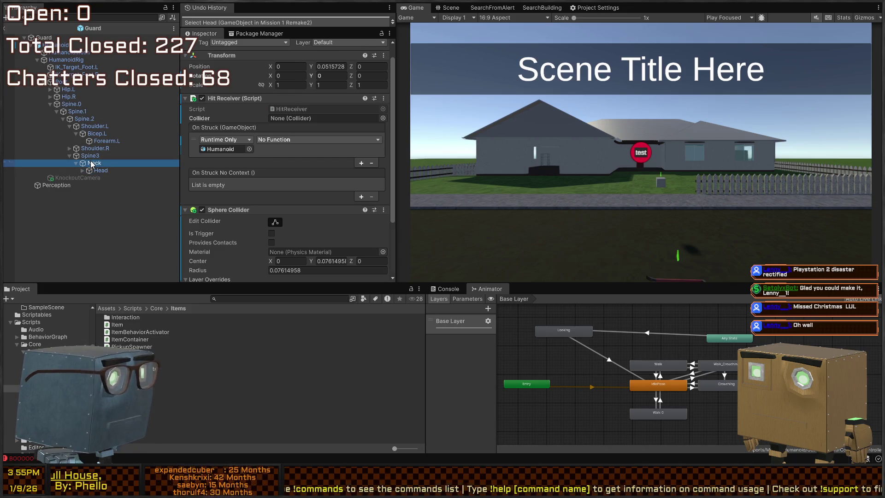
{"action": "left_click", "coordinate": [94, 156]}
{"action": "left_click", "coordinate": [98, 148]}
{"action": "left_click", "coordinate": [99, 140]}
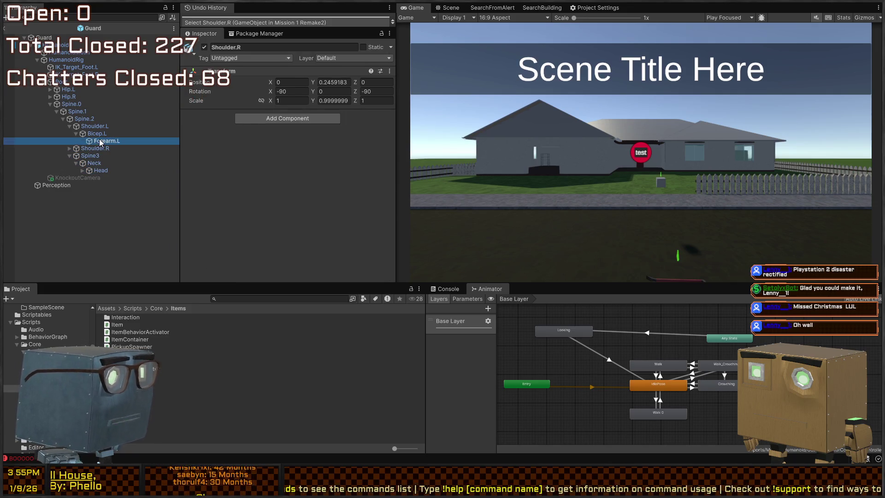
{"action": "left_click", "coordinate": [93, 172]}
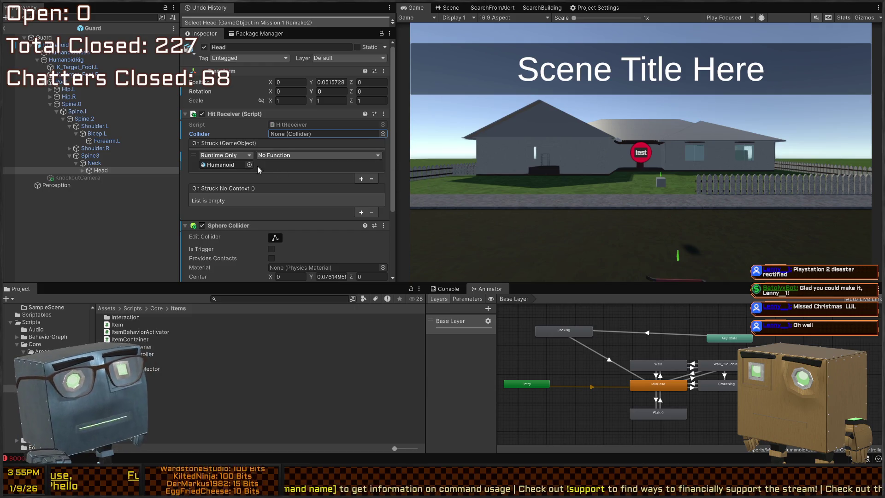
Drag Head's Sphere Collider into its Hit Receiver's Collider field, then start play mode
{"action": "left_click_drag", "start_coordinate": [98, 170], "coordinate": [334, 133]}
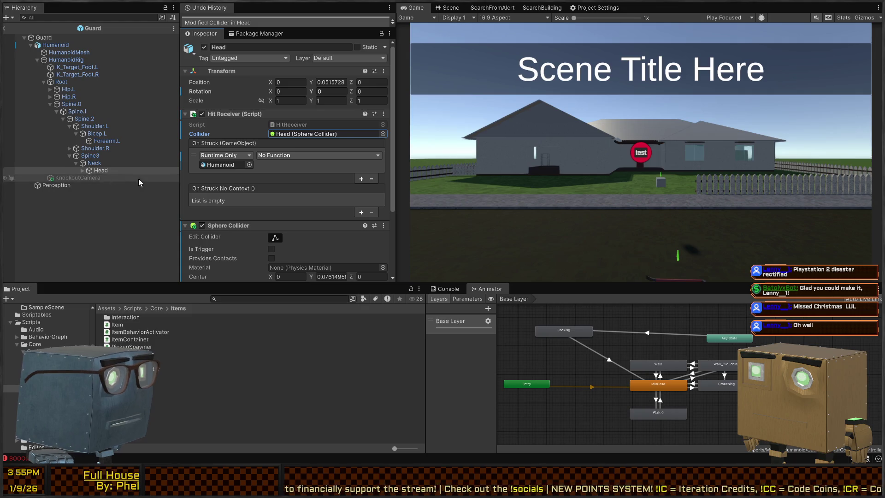
{"action": "scroll", "coordinate": [297, 184], "scroll_direction": "down", "scroll_amount": 3}
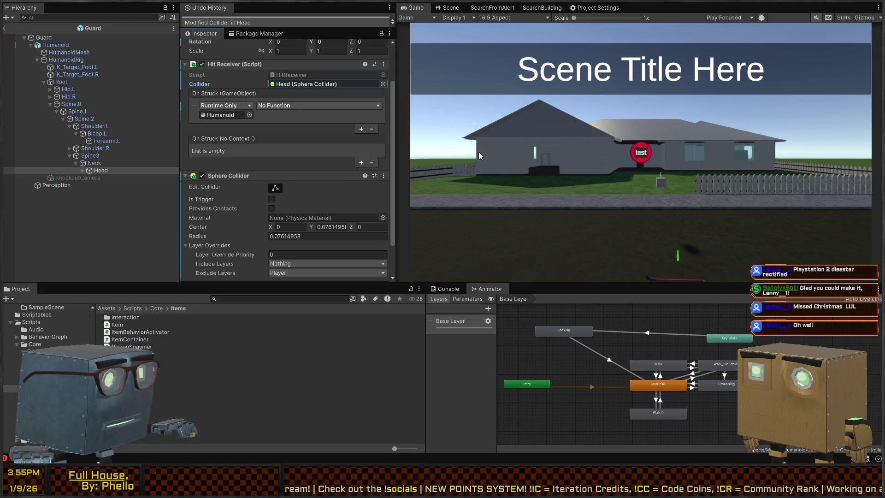
{"action": "key", "text": "ctrl+p"}
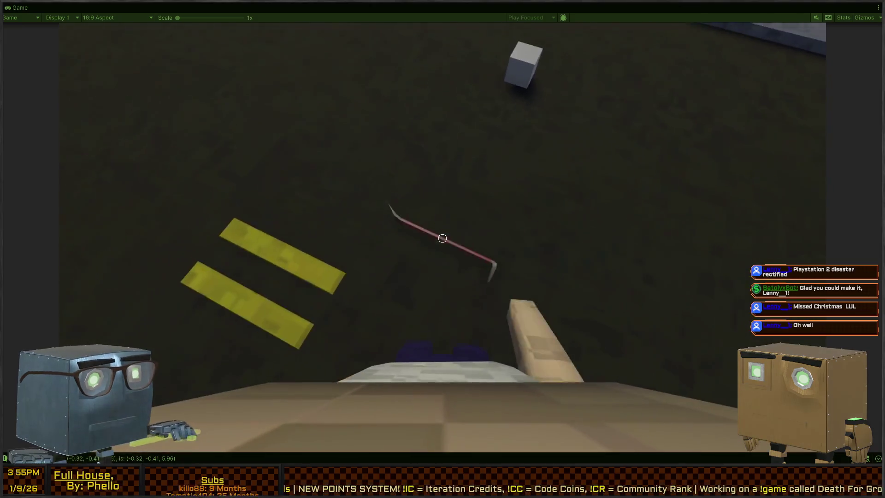
Walk behind the guard on the road, swing the crowbar at his head five times, then stop the game
{"action": "mouse_move", "coordinate": [443, 239]}
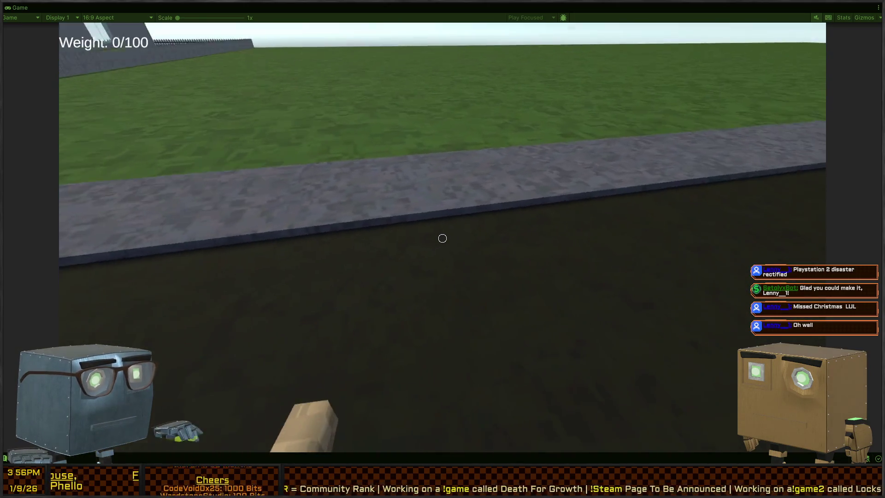
{"action": "key", "text": "w"}
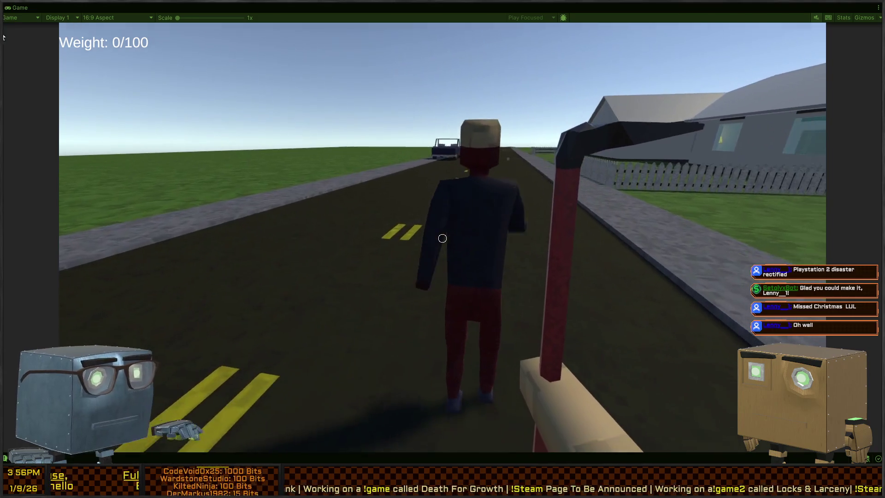
{"action": "left_click", "coordinate": [443, 238]}
{"action": "left_click", "coordinate": [443, 239]}
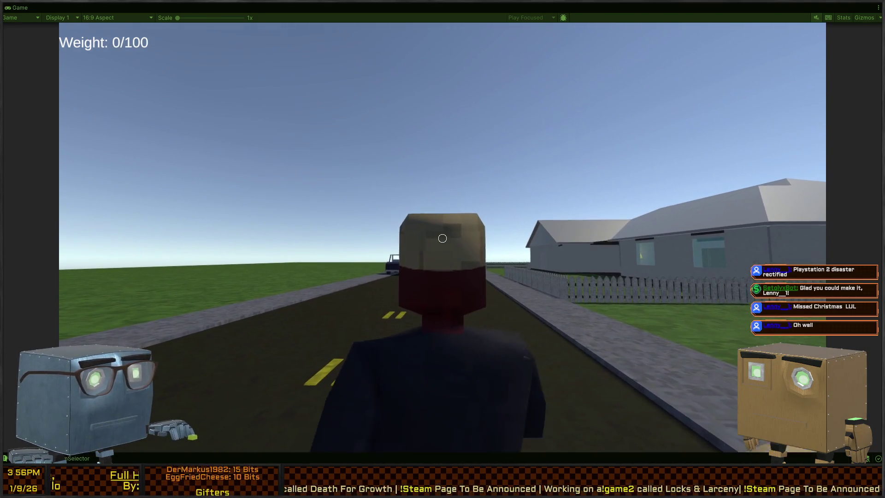
{"action": "left_click", "coordinate": [442, 238]}
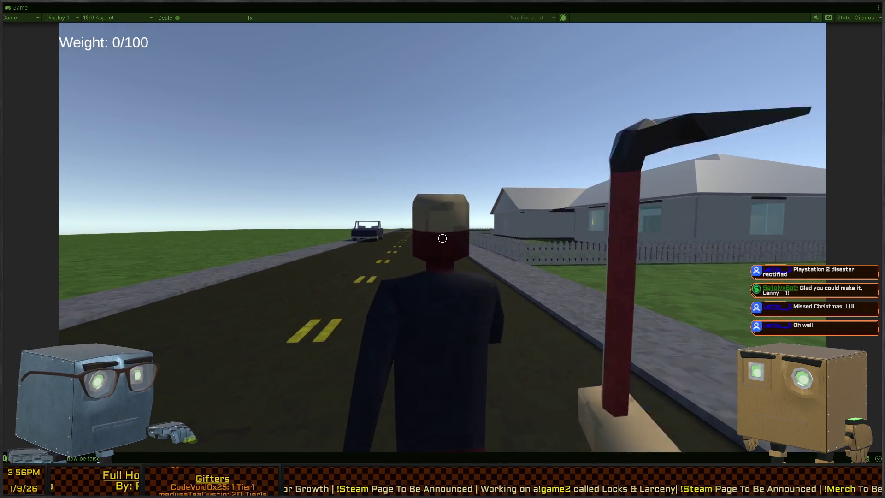
{"action": "left_click", "coordinate": [443, 238]}
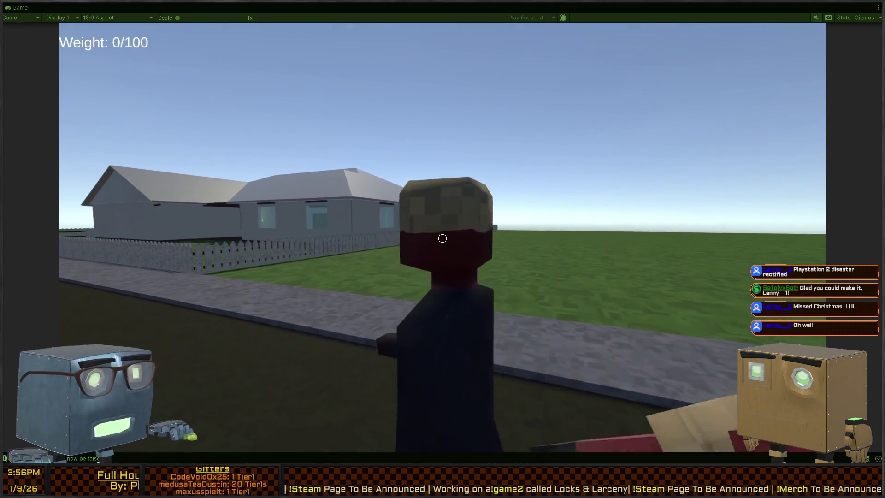
{"action": "left_click", "coordinate": [443, 238]}
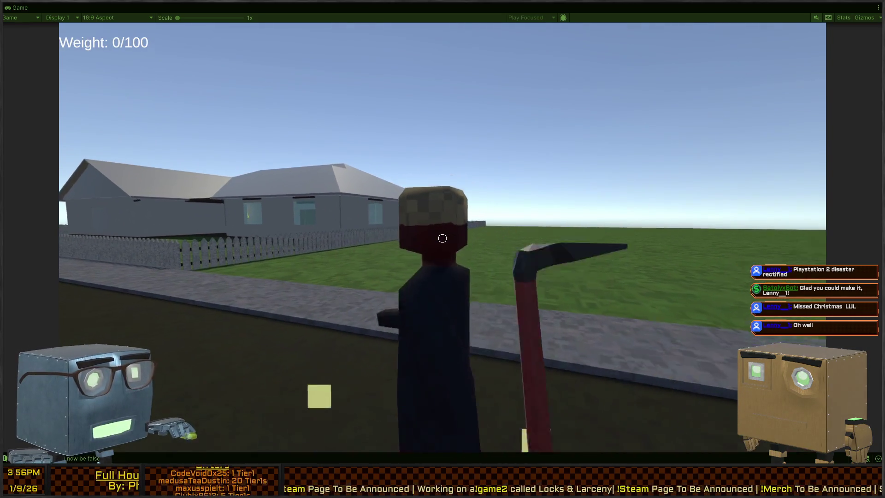
{"action": "key", "text": "ctrl+p"}
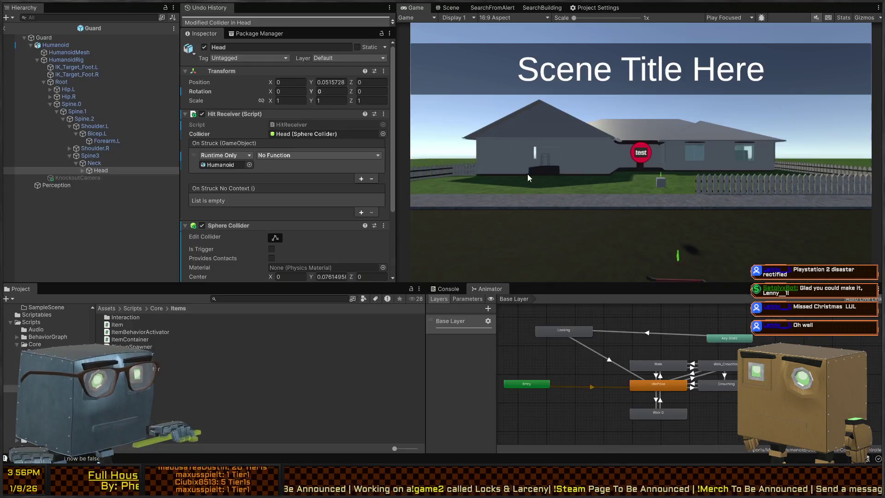
Check the Console and Animator, then filter Humanoid's hierarchy with t=Collider and select Root through Vision
{"action": "left_click", "coordinate": [449, 290]}
{"action": "left_click", "coordinate": [488, 287]}
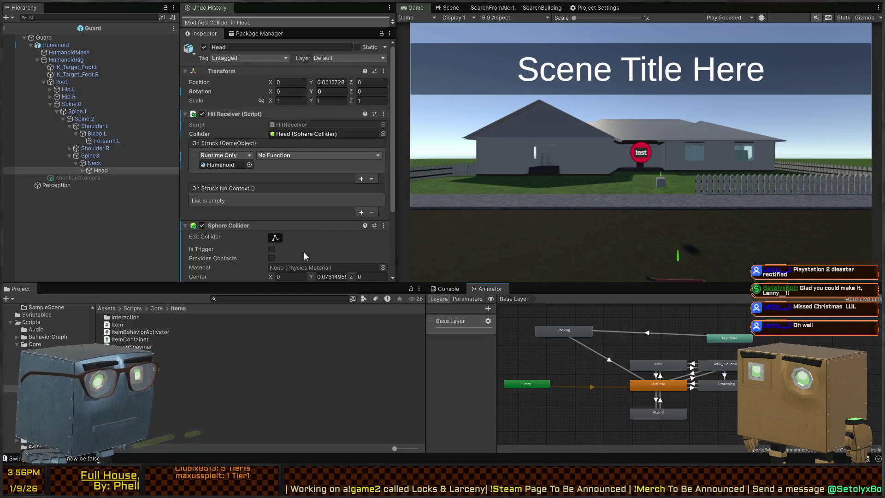
{"action": "scroll", "coordinate": [276, 180], "scroll_direction": "down", "scroll_amount": 5}
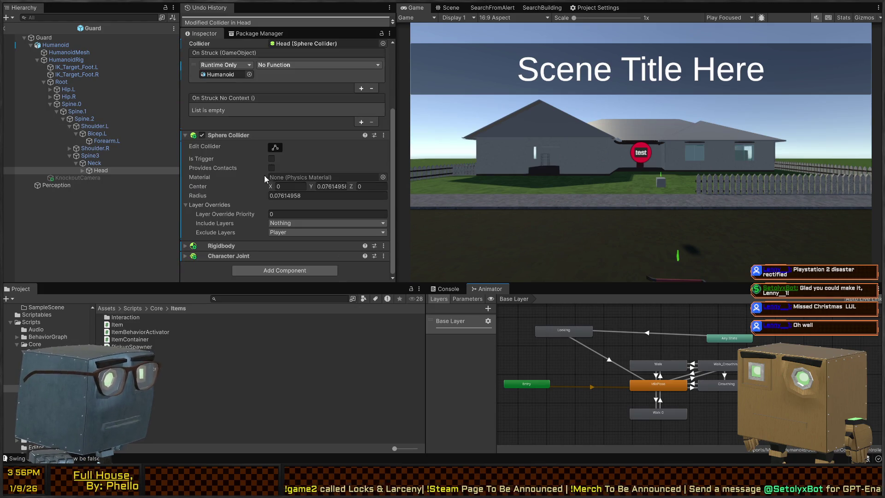
{"action": "scroll", "coordinate": [264, 175], "scroll_direction": "up", "scroll_amount": 5}
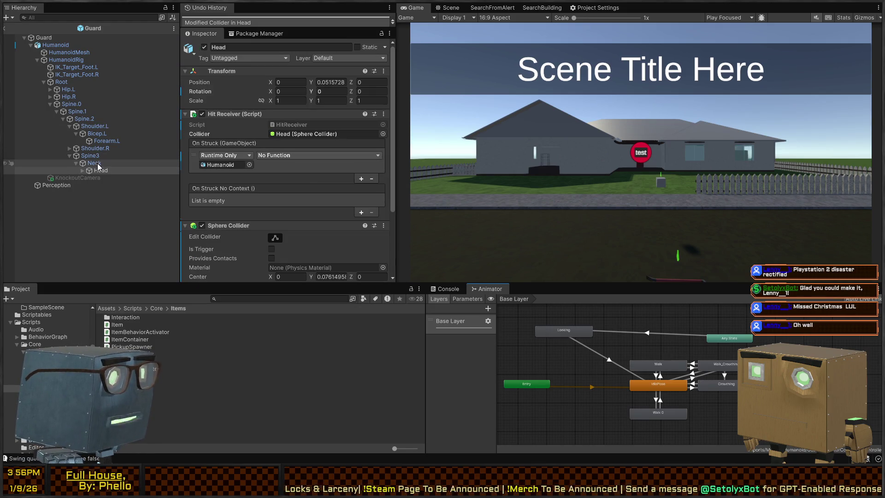
{"action": "left_click", "coordinate": [84, 45]}
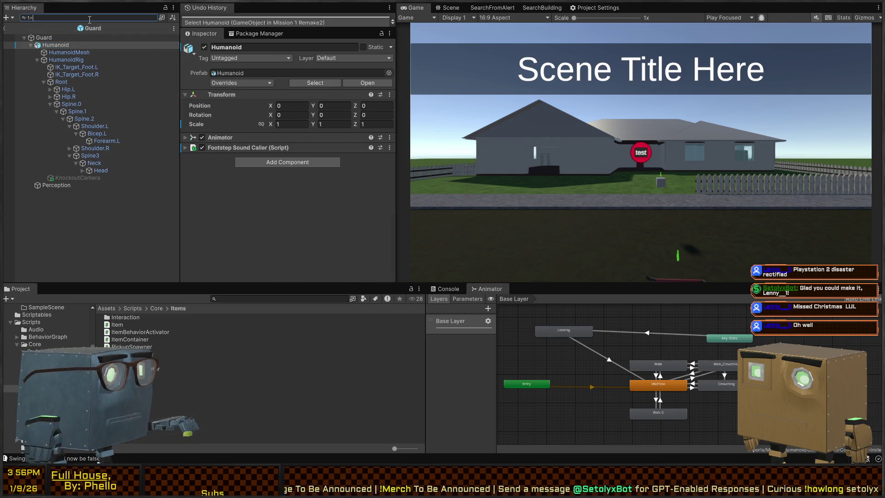
{"action": "type", "text": "t=Collider"}
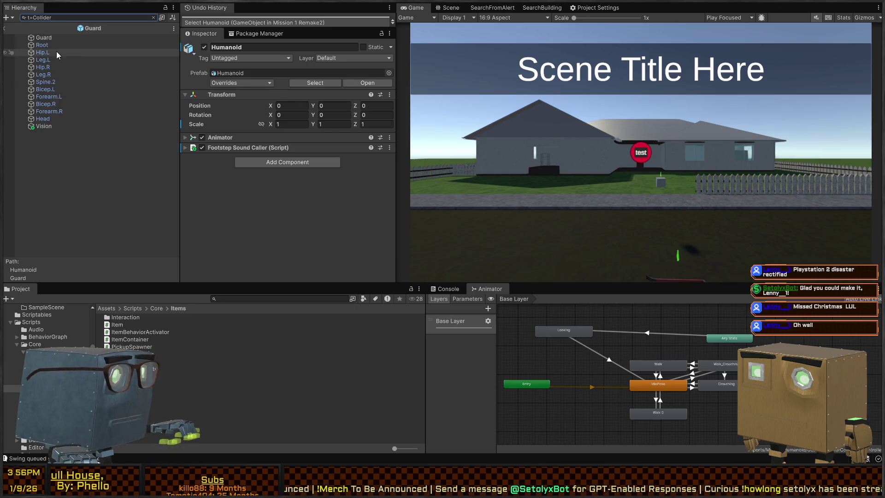
{"action": "left_click", "coordinate": [51, 44]}
{"action": "left_click", "coordinate": [53, 126], "text": "shift"}
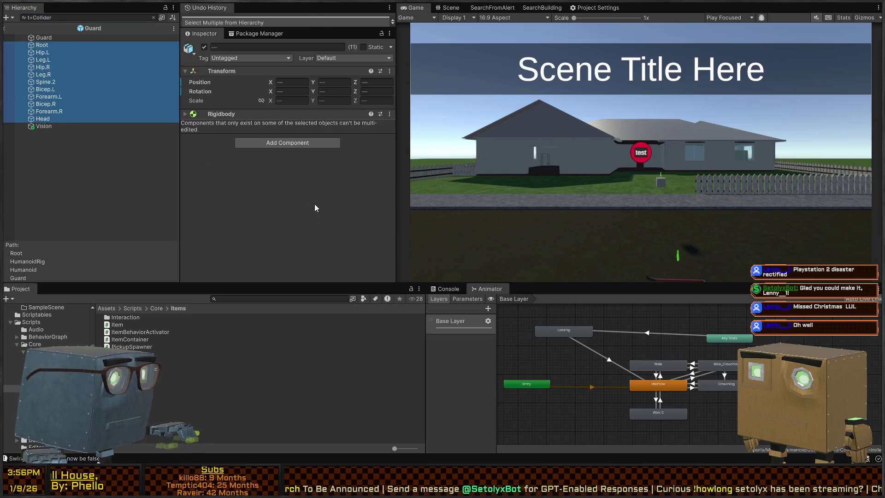
Add a Hit Receiver to the selected parts whose On Struck calls RagdollManager.StartRagdoll on Guard with 300
{"action": "left_click", "coordinate": [252, 143]}
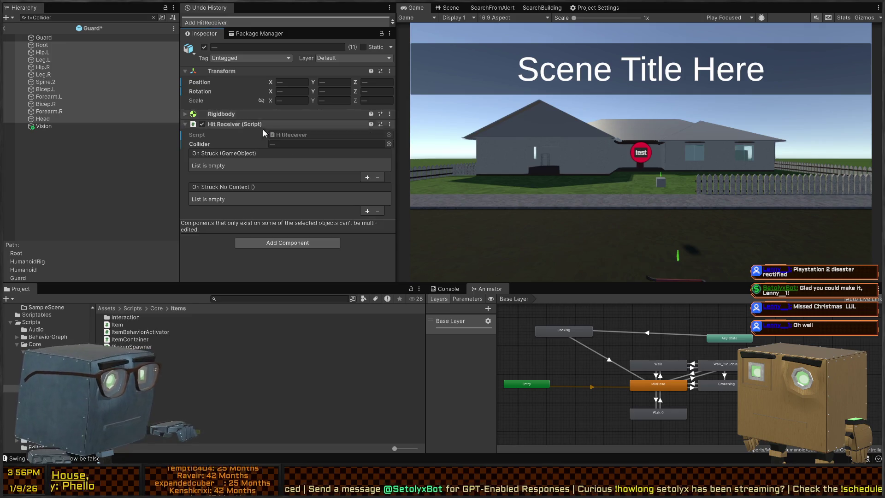
{"action": "left_click", "coordinate": [367, 177]}
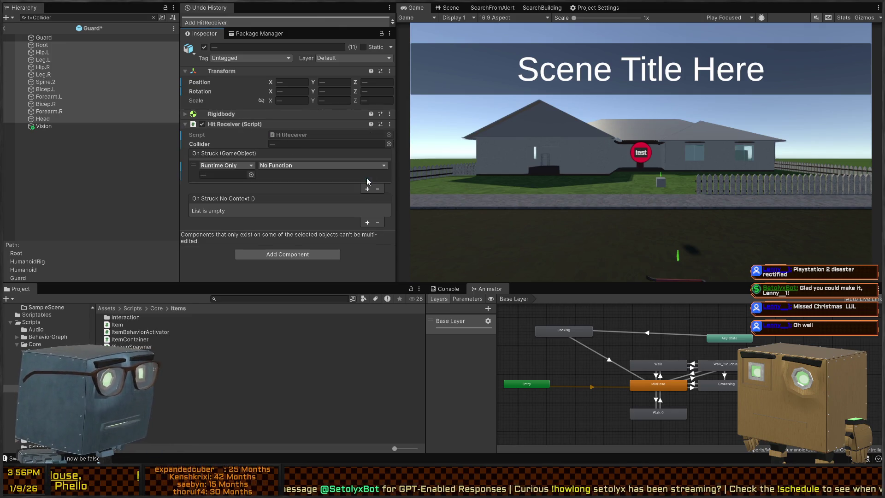
{"action": "left_click_drag", "start_coordinate": [40, 37], "coordinate": [229, 175]}
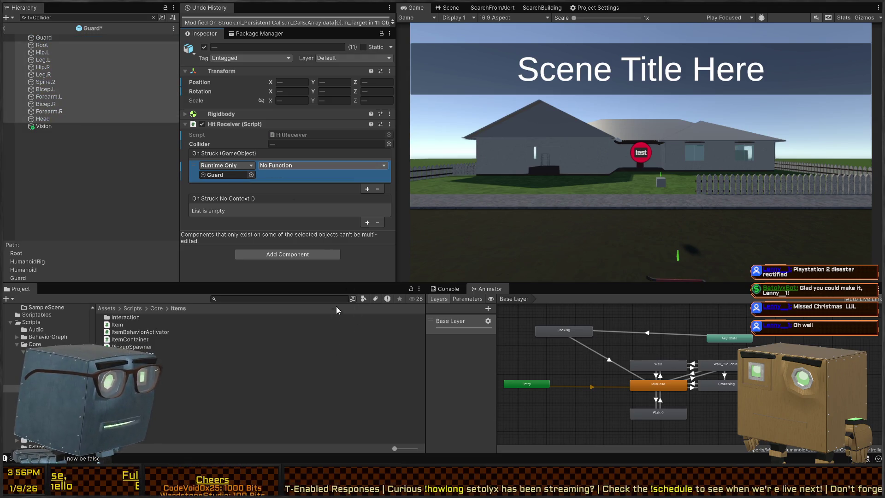
{"action": "left_click", "coordinate": [452, 407]}
{"action": "left_click", "coordinate": [301, 175]}
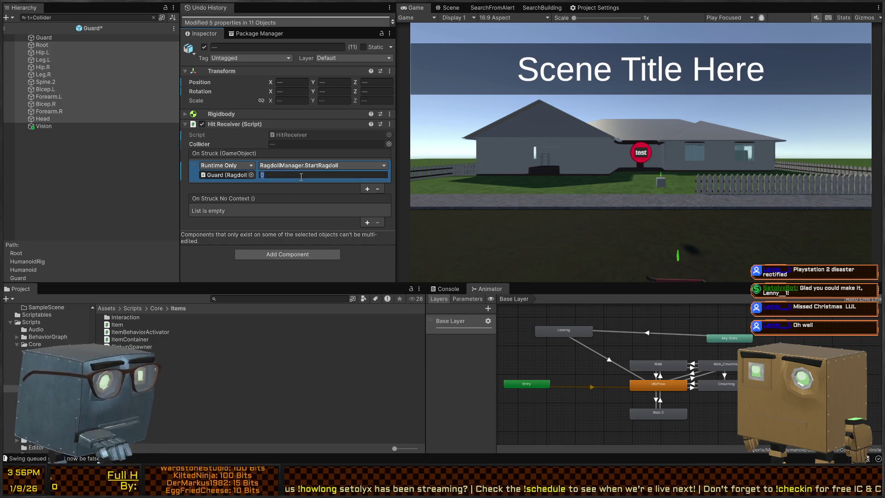
{"action": "type", "text": "300"}
{"action": "key", "text": "Return"}
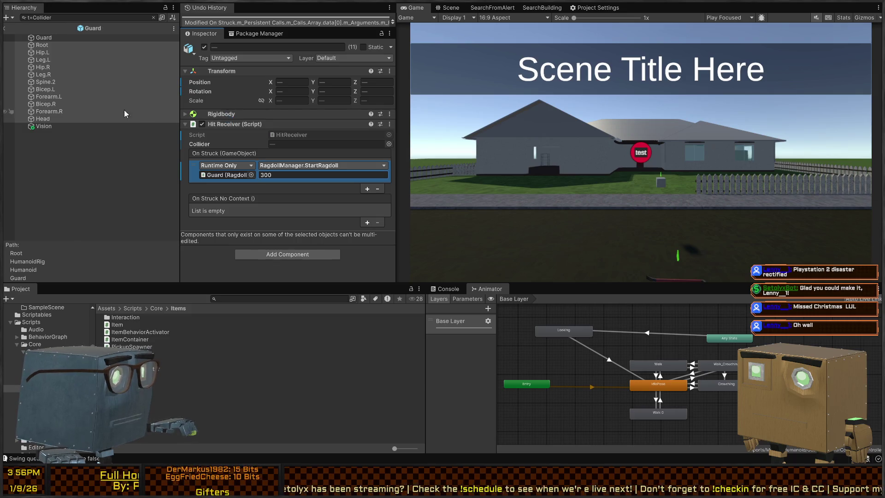
Delete Head's duplicate Hit Receiver and filter the Guard hierarchy by t:HitReceiver
{"action": "left_click", "coordinate": [153, 17]}
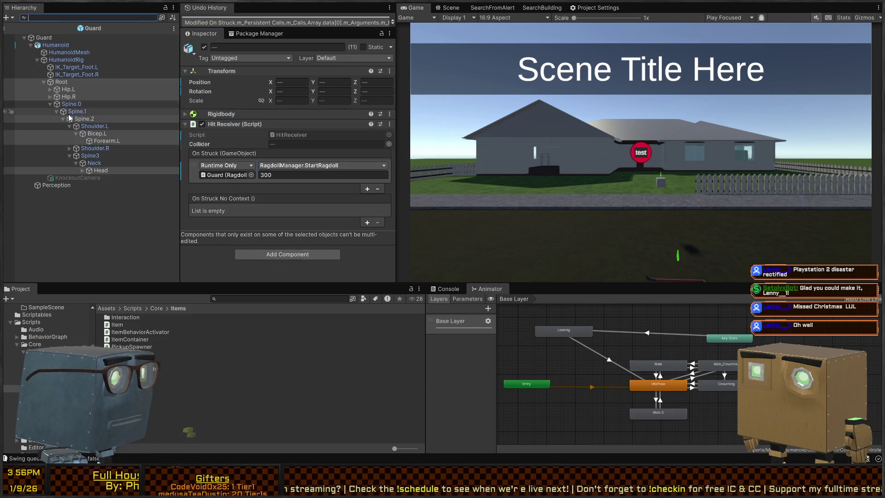
{"action": "left_click", "coordinate": [100, 171]}
{"action": "scroll", "coordinate": [273, 143], "scroll_direction": "down", "scroll_amount": 5}
{"action": "scroll", "coordinate": [247, 169], "scroll_direction": "up", "scroll_amount": 5}
{"action": "left_click", "coordinate": [230, 118]}
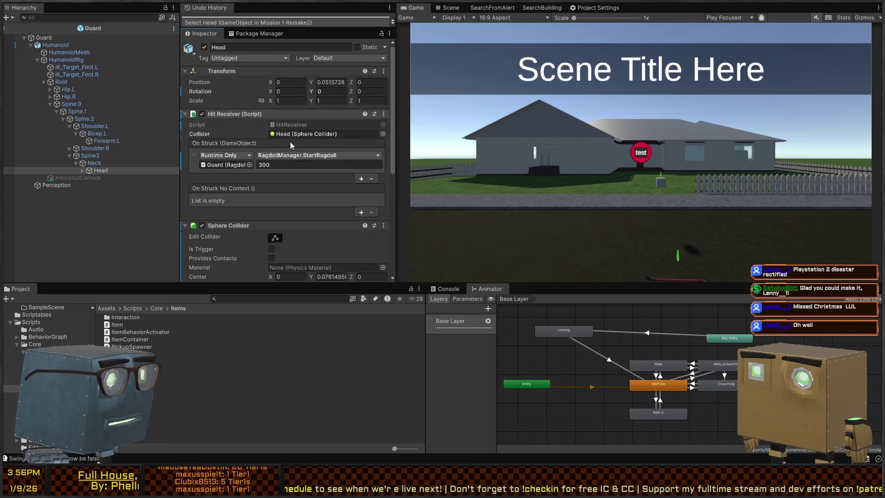
{"action": "key", "text": "Delete"}
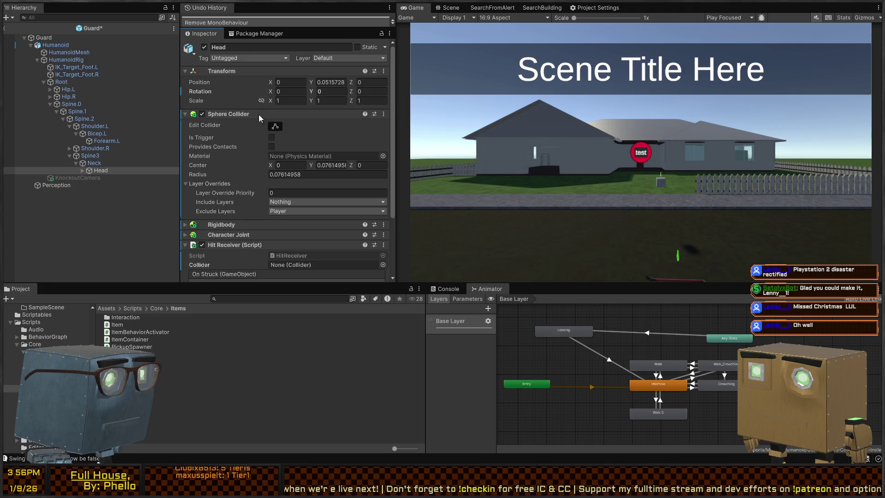
{"action": "scroll", "coordinate": [260, 119], "scroll_direction": "down", "scroll_amount": 3}
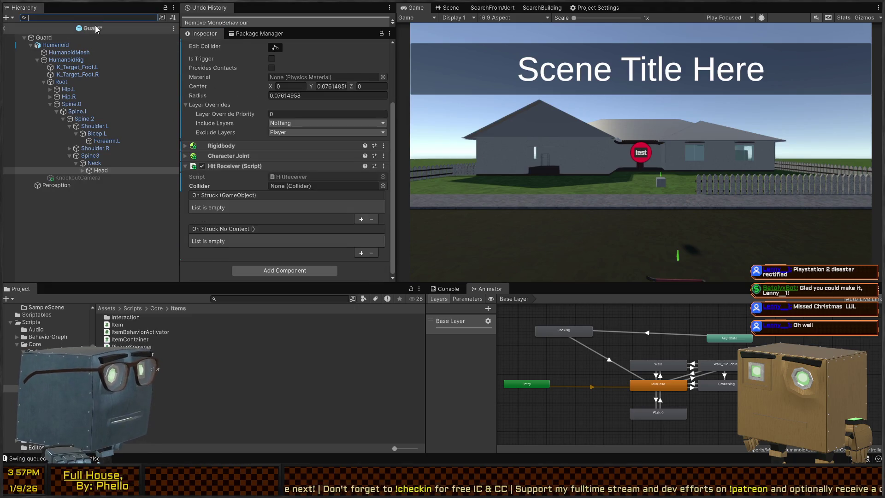
{"action": "type", "text": ":H"}
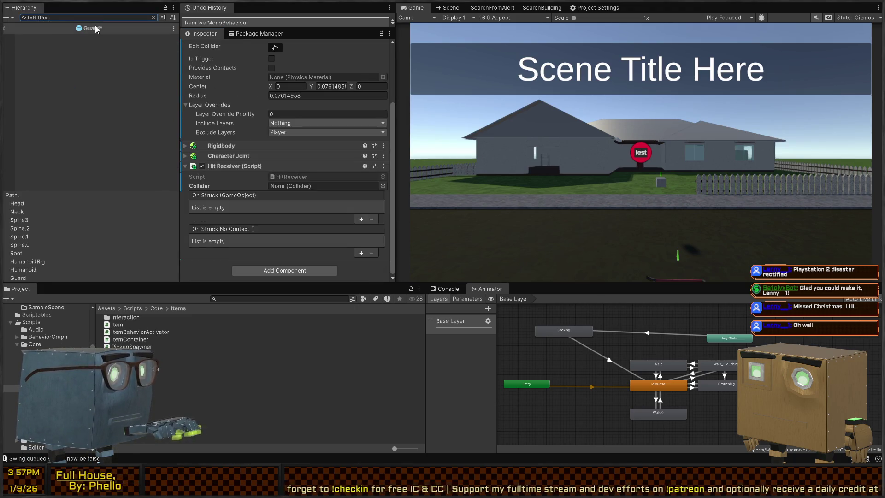
{"action": "type", "text": "Receiver"}
{"action": "left_click", "coordinate": [71, 46]}
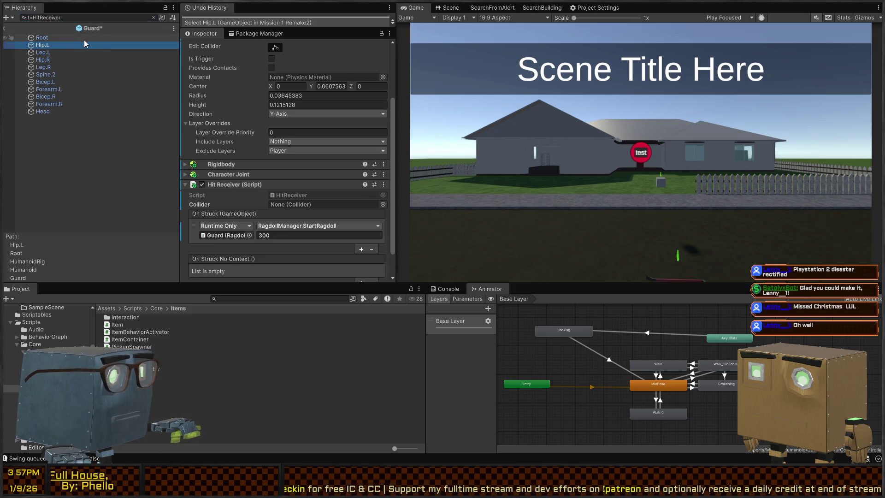
Assign the Root, Hip.L, Leg.L, Hip.R and Leg.R bones as their own Hit Receiver colliders
{"action": "left_click", "coordinate": [43, 37]}
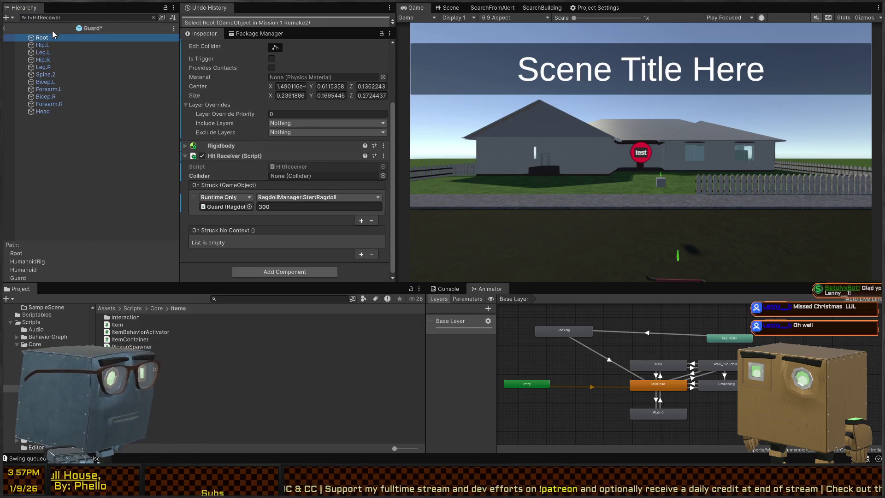
{"action": "left_click_drag", "start_coordinate": [311, 177], "coordinate": [312, 177]}
{"action": "mouse_move", "coordinate": [46, 45]}
{"action": "left_mouse_down"}
{"action": "mouse_move", "coordinate": [156, 100]}
{"action": "mouse_move", "coordinate": [46, 48]}
{"action": "left_mouse_up"}
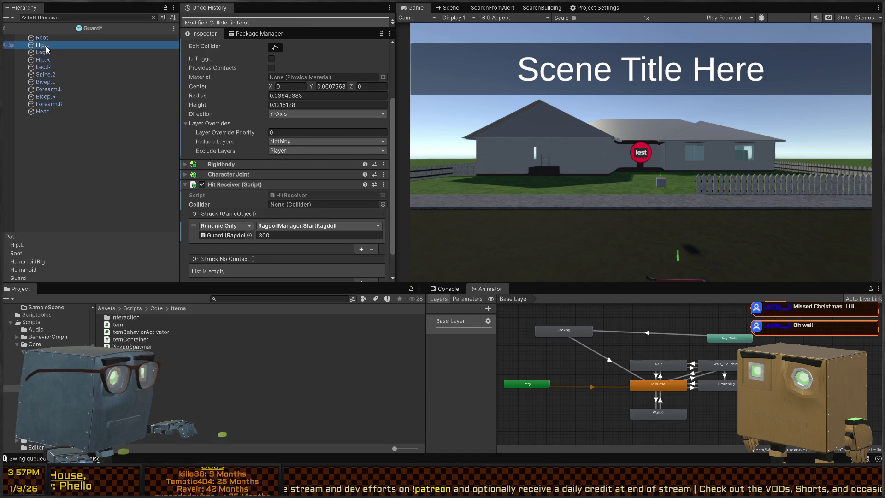
{"action": "left_click_drag", "start_coordinate": [247, 152], "coordinate": [308, 209]}
{"action": "left_click", "coordinate": [50, 53]}
{"action": "left_click_drag", "start_coordinate": [318, 209], "coordinate": [317, 209]}
{"action": "left_click", "coordinate": [48, 60]}
{"action": "left_click_drag", "start_coordinate": [61, 67], "coordinate": [325, 209]}
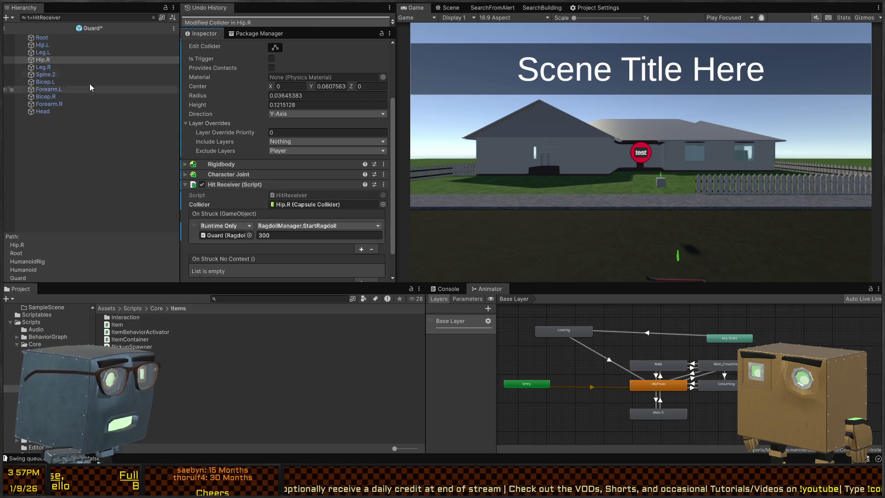
{"action": "left_click", "coordinate": [45, 68]}
{"action": "left_click_drag", "start_coordinate": [45, 69], "coordinate": [304, 208]}
Assign Bicep.L, Forearm.L, Bicep.R, Forearm.R and Head as their own Hit Receiver colliders
{"action": "left_click", "coordinate": [50, 75]}
{"action": "left_click", "coordinate": [45, 82]}
{"action": "left_click_drag", "start_coordinate": [46, 82], "coordinate": [296, 209]}
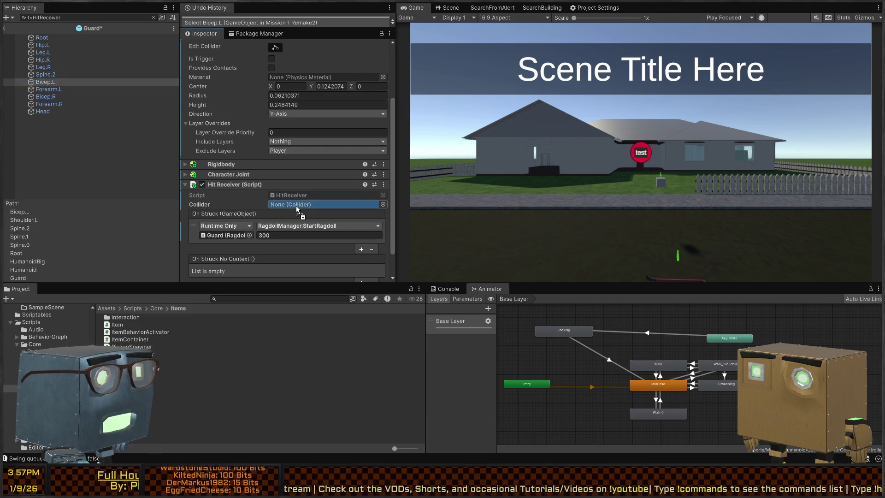
{"action": "left_click", "coordinate": [49, 89]}
{"action": "mouse_move", "coordinate": [48, 89]}
{"action": "left_mouse_down"}
{"action": "mouse_move", "coordinate": [283, 184]}
{"action": "mouse_move", "coordinate": [297, 206]}
{"action": "left_mouse_up"}
{"action": "left_click", "coordinate": [41, 97]}
{"action": "left_click_drag", "start_coordinate": [185, 158], "coordinate": [296, 206]}
{"action": "left_click", "coordinate": [45, 105]}
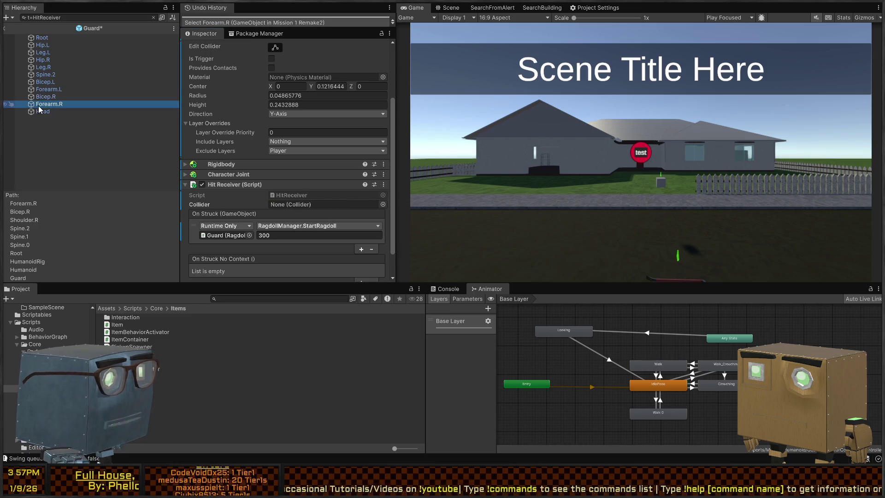
{"action": "mouse_move", "coordinate": [74, 119]}
{"action": "left_mouse_down"}
{"action": "mouse_move", "coordinate": [310, 215]}
{"action": "mouse_move", "coordinate": [297, 205]}
{"action": "left_mouse_up"}
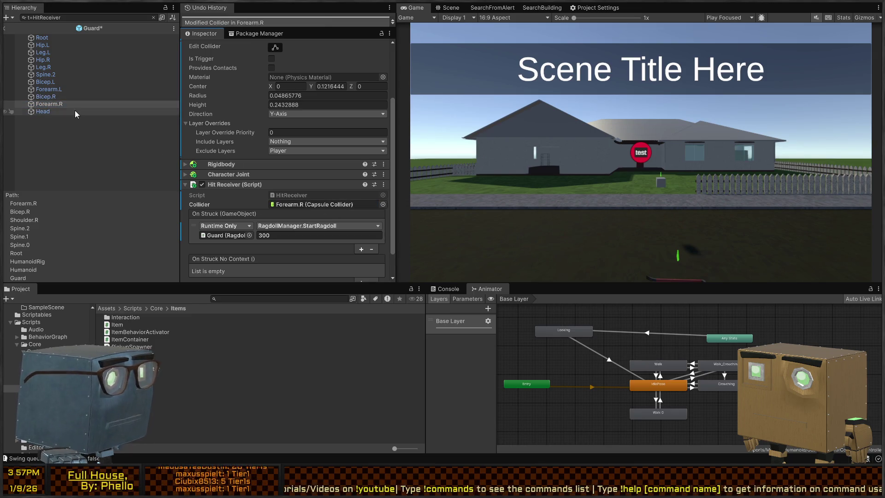
{"action": "left_click", "coordinate": [43, 111]}
{"action": "left_click_drag", "start_coordinate": [43, 112], "coordinate": [330, 189]}
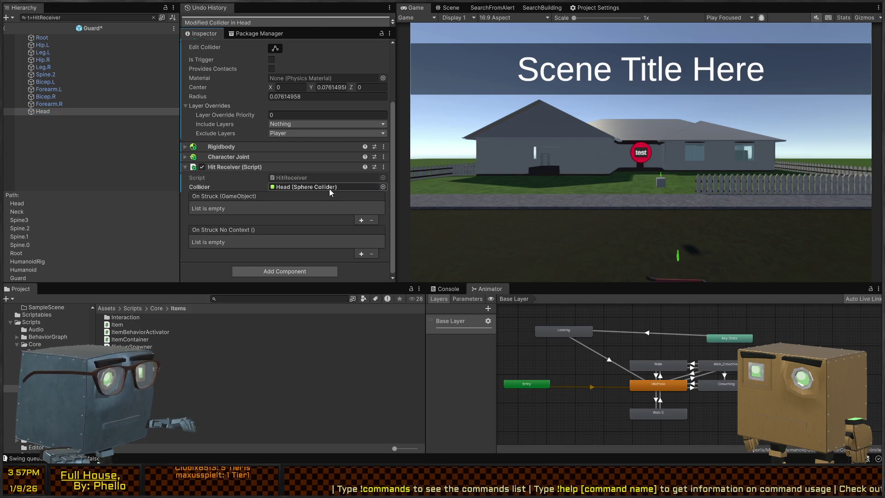
Paste the StartRagdoll On Struck entry onto Head and save the Guard prefab
{"action": "left_click", "coordinate": [49, 104]}
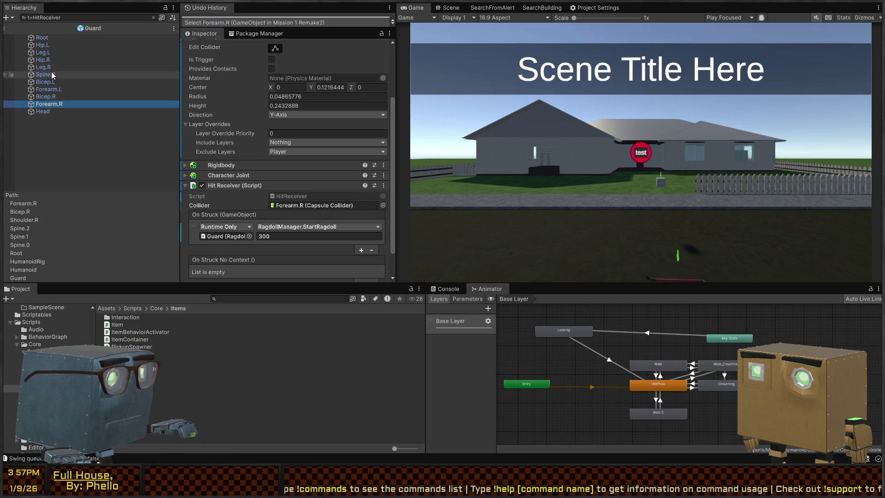
{"action": "left_click", "coordinate": [43, 52]}
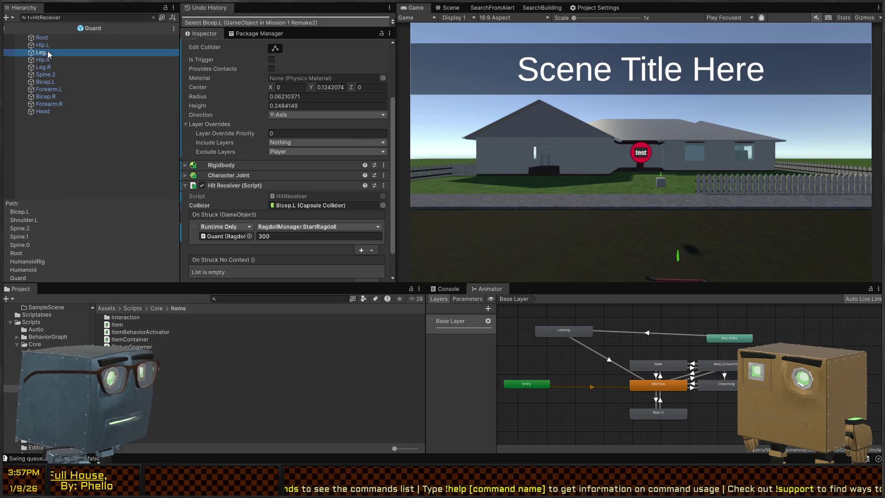
{"action": "left_click", "coordinate": [54, 104]}
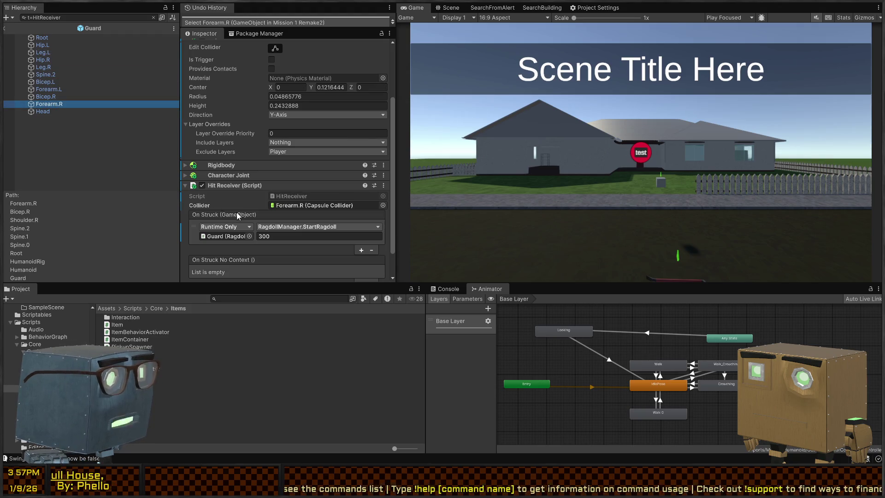
{"action": "left_click", "coordinate": [48, 112]}
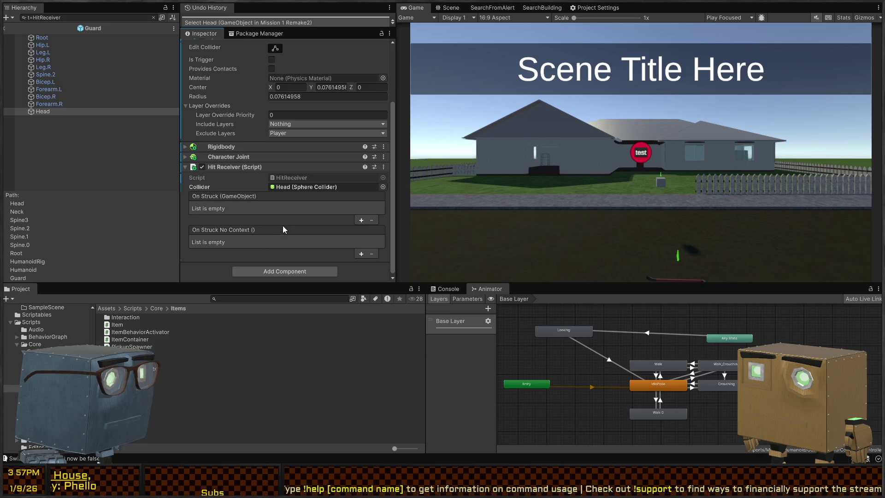
{"action": "key", "text": "ctrl+v"}
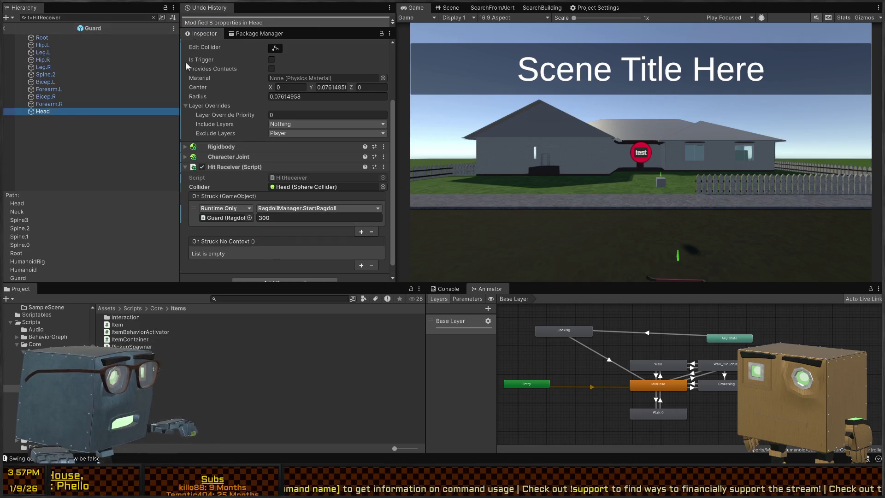
{"action": "left_click", "coordinate": [4, 28]}
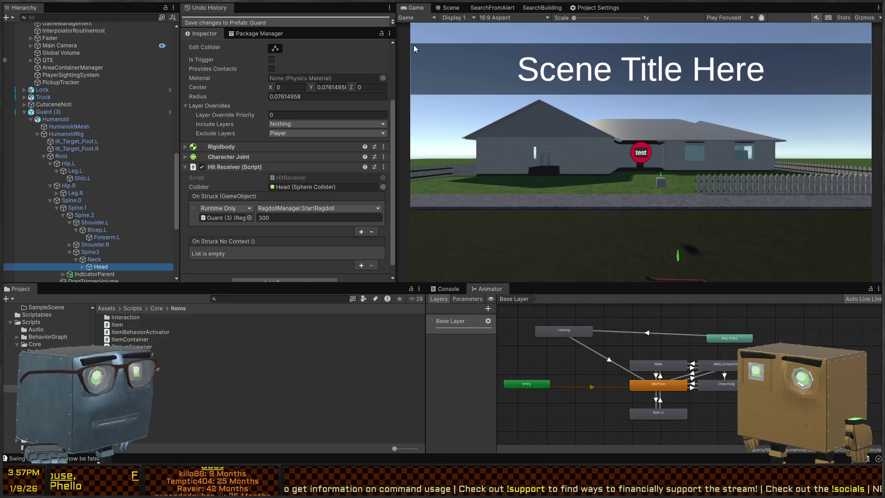
Start play mode, knock the guard out with the crowbar and grab his body
{"action": "key", "text": "ctrl+p"}
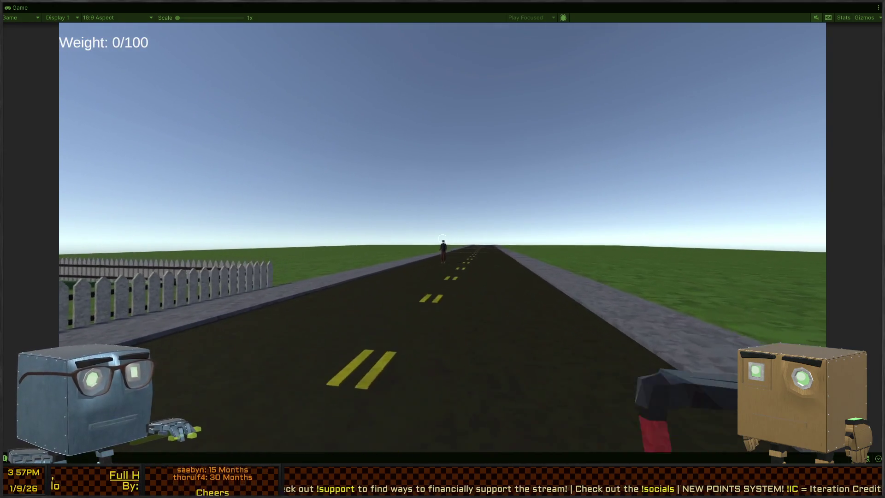
{"action": "key", "text": "w"}
{"action": "left_click", "coordinate": [442, 238]}
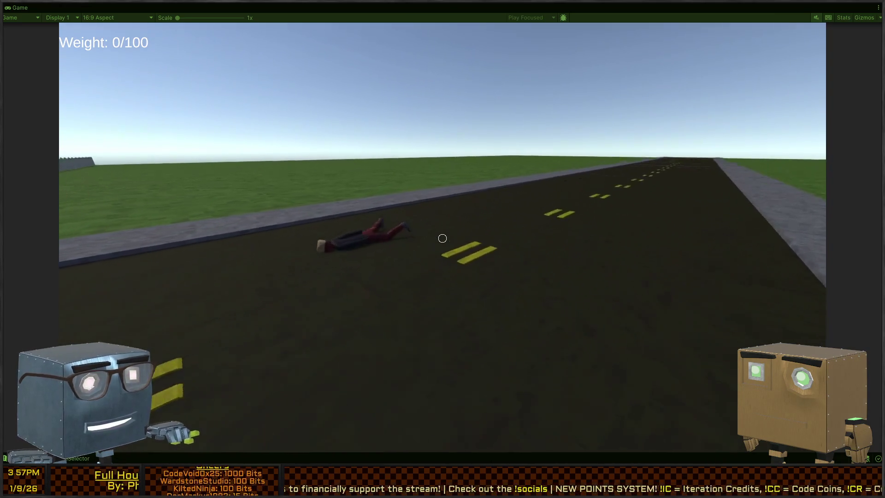
{"action": "key", "text": "w"}
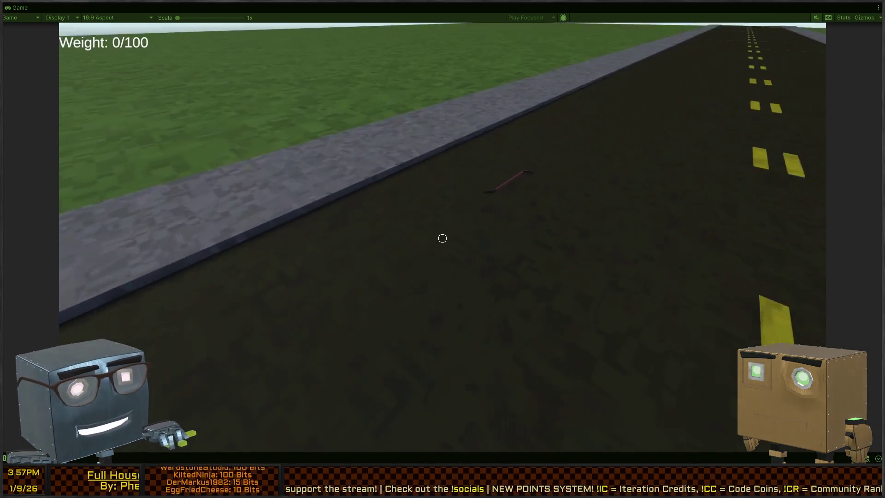
{"action": "key", "text": "f"}
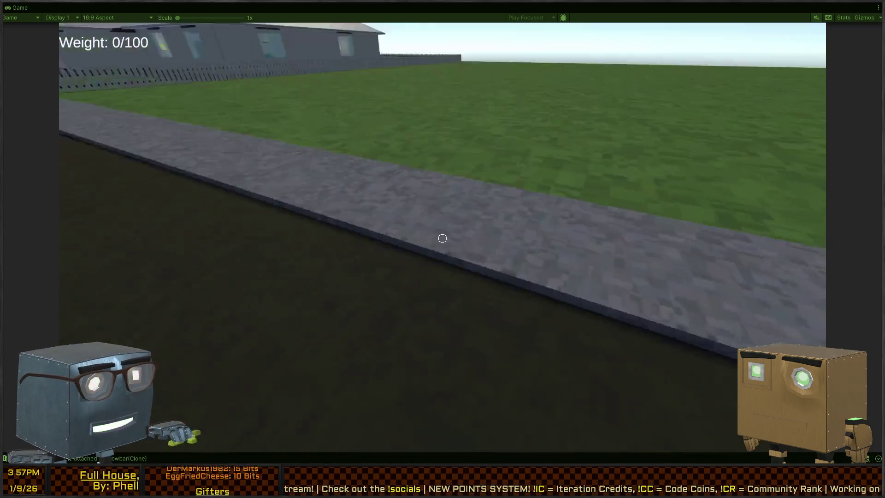
{"action": "key", "text": "w"}
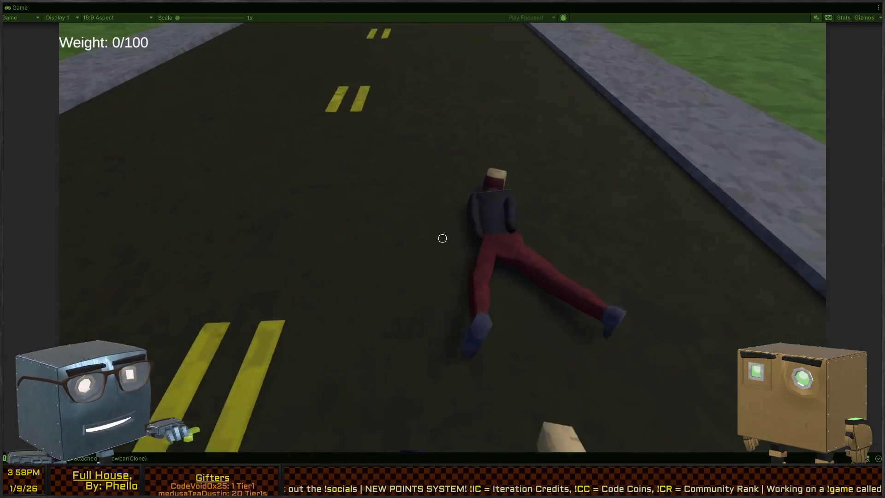
{"action": "key", "text": "f"}
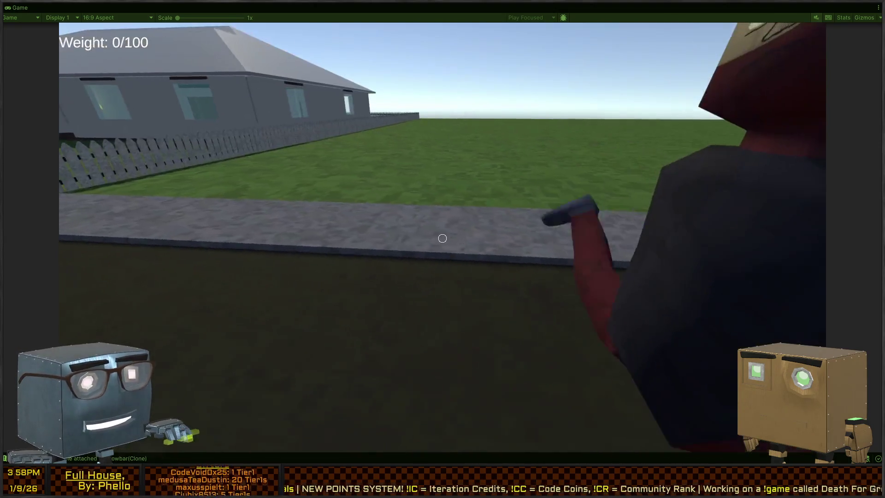
{"action": "key", "text": "w"}
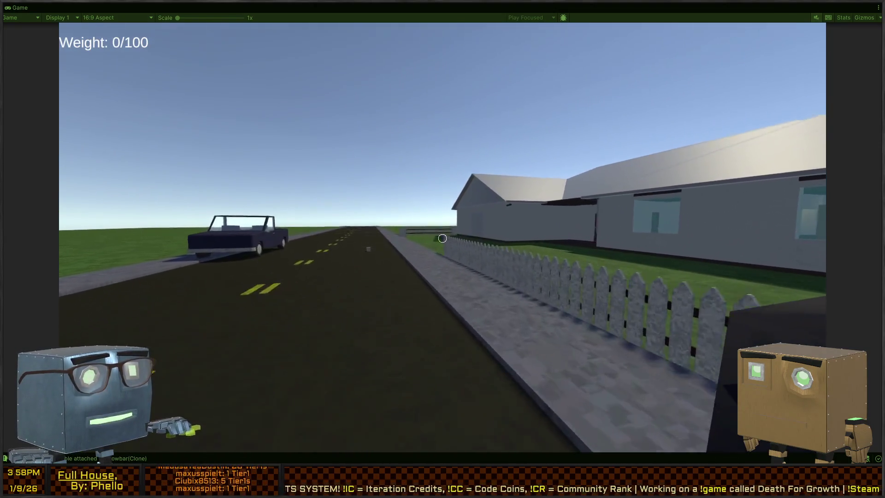
Drag the body across the lawn, through the house and bedroom door to the wardrobe
{"action": "key", "text": "w"}
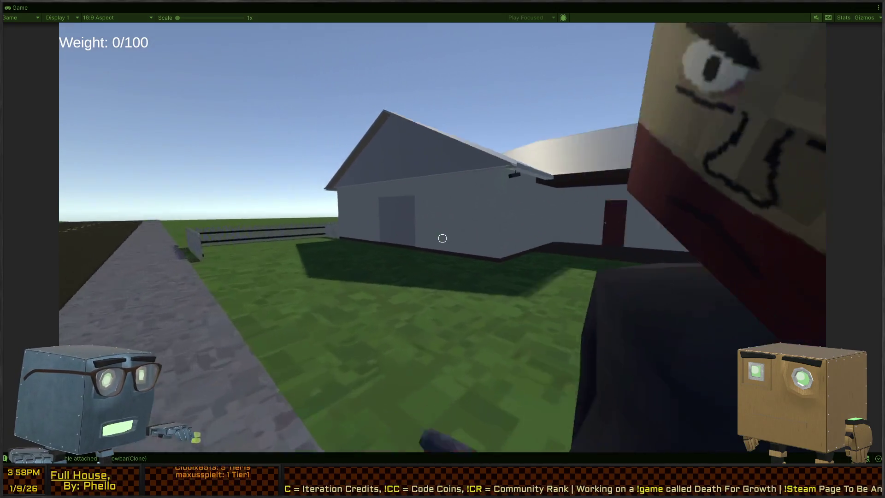
{"action": "key", "text": "w"}
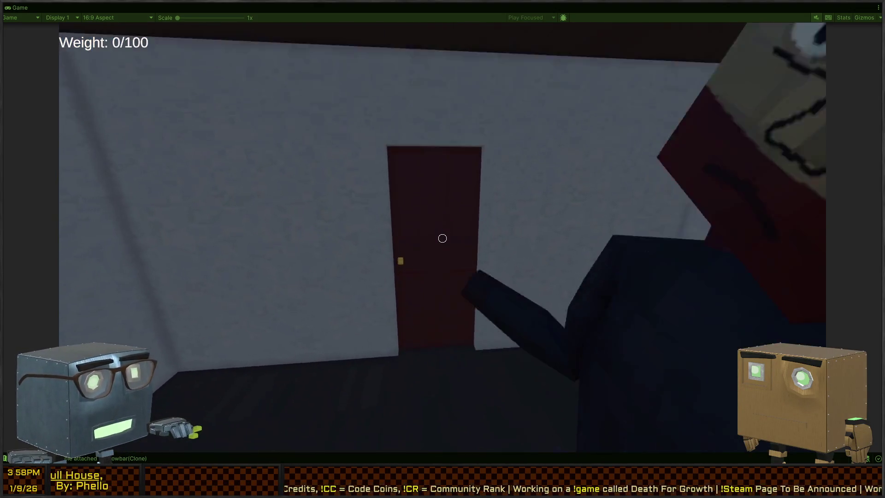
{"action": "key", "text": "w"}
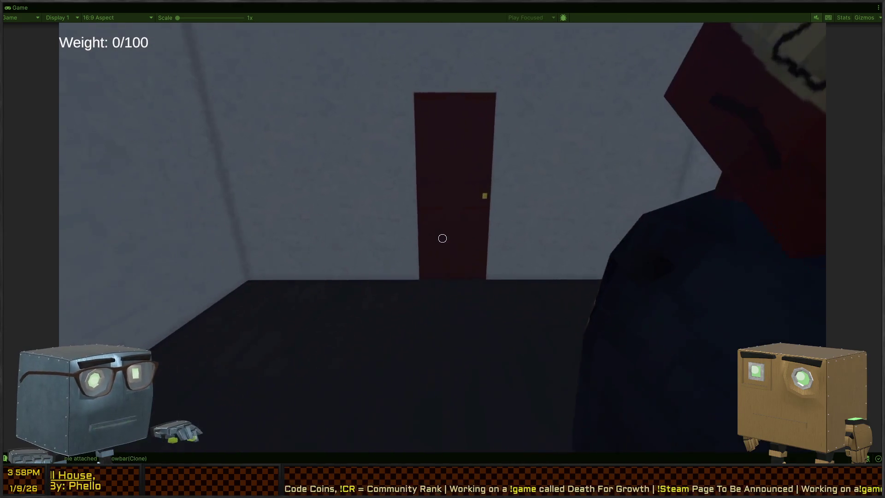
{"action": "key", "text": "w"}
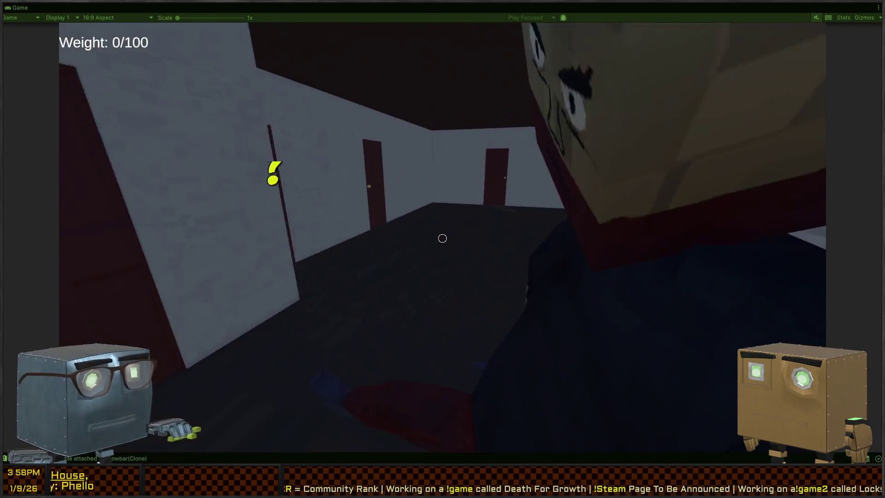
{"action": "key", "text": "w"}
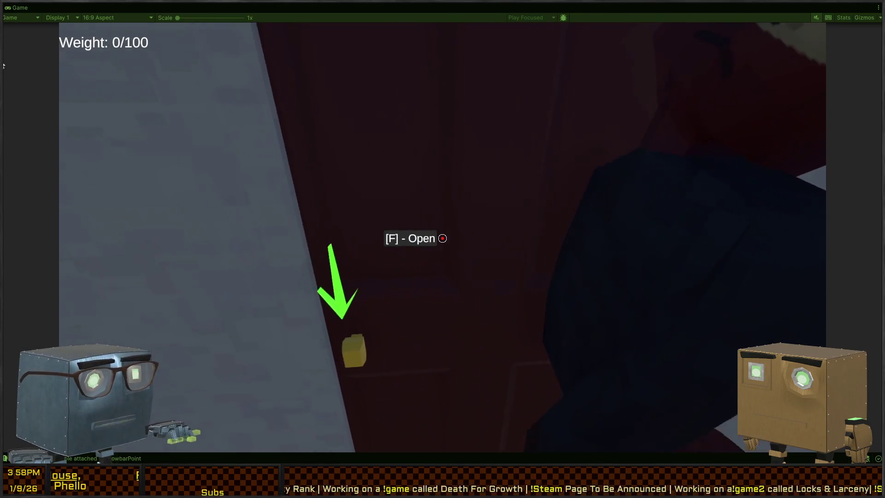
{"action": "key", "text": "f"}
{"action": "key", "text": "w"}
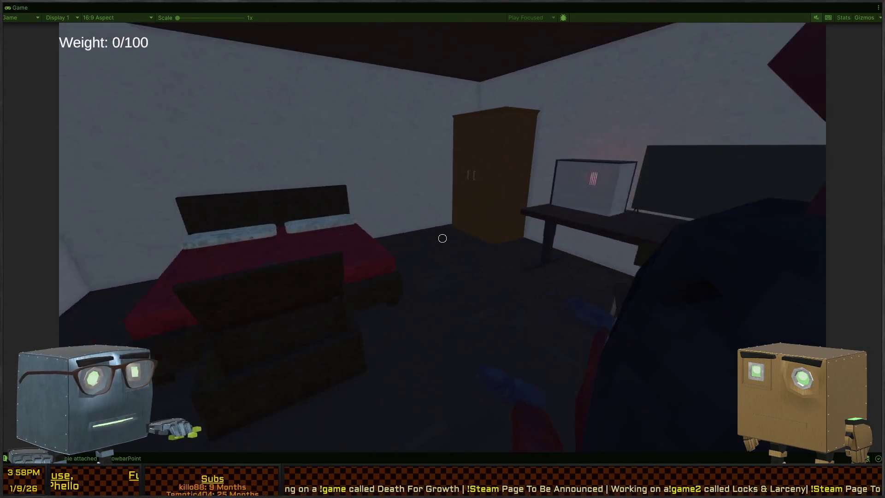
{"action": "key", "text": "w"}
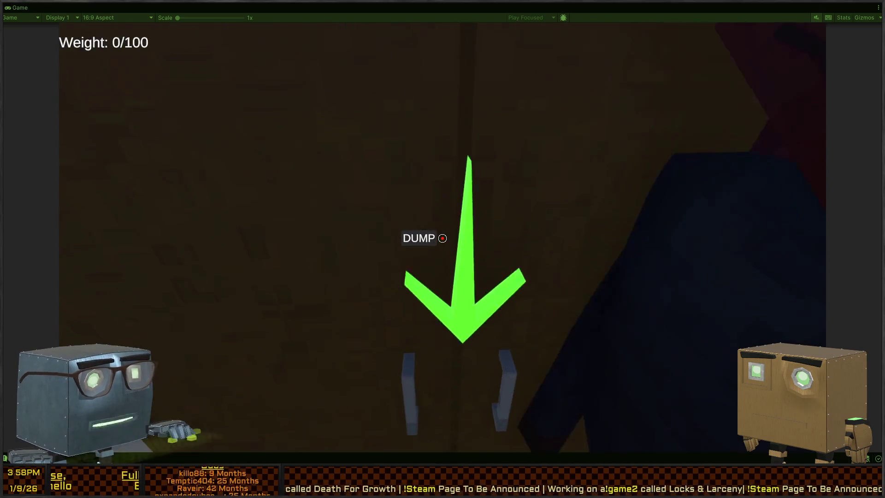
Walk back out of the bedroom and house onto the road toward the parked car
{"action": "key", "text": "s"}
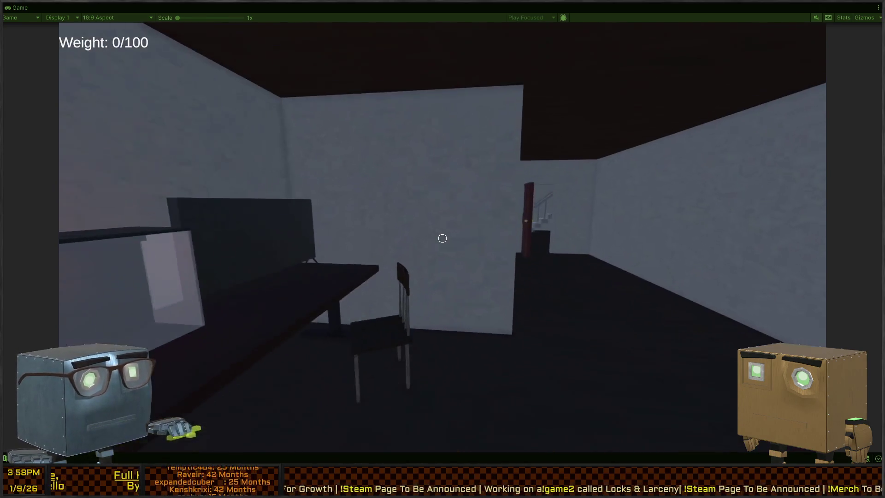
{"action": "key", "text": "w"}
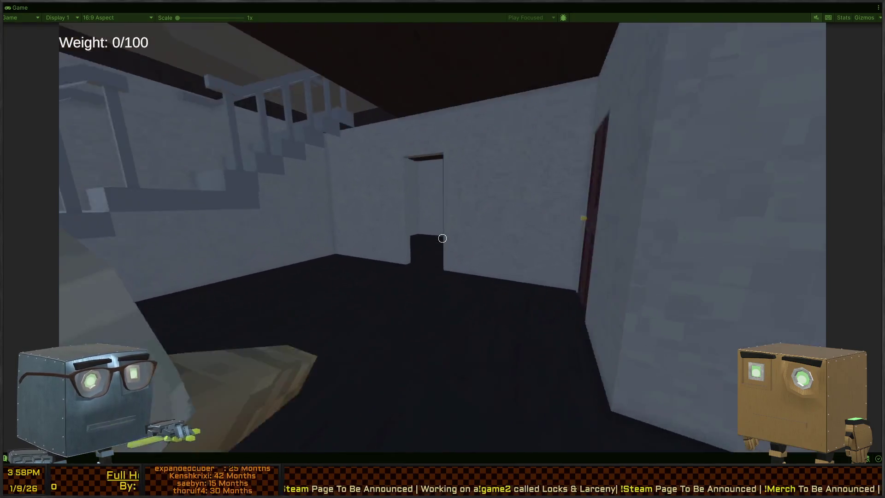
{"action": "key", "text": "w"}
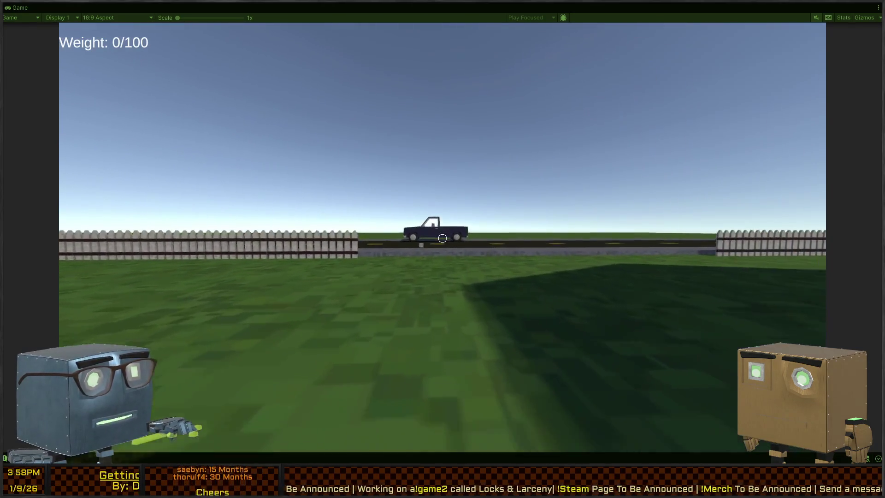
{"action": "key", "text": "w"}
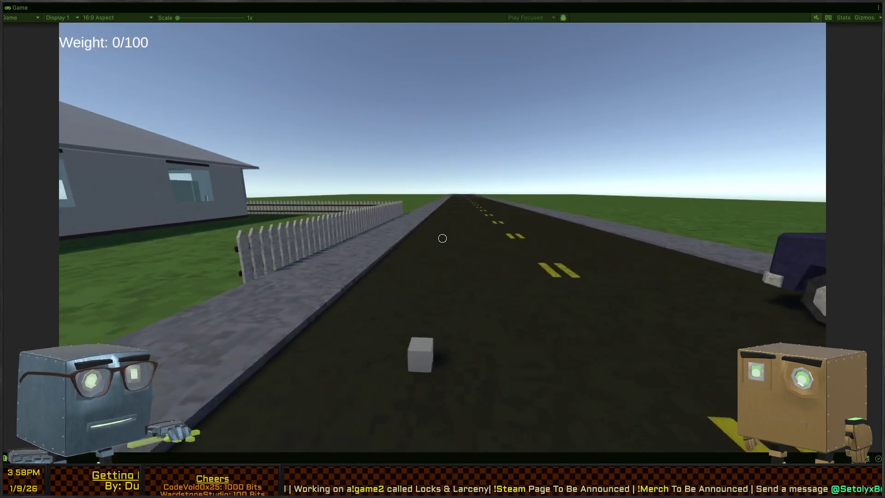
{"action": "key", "text": "s"}
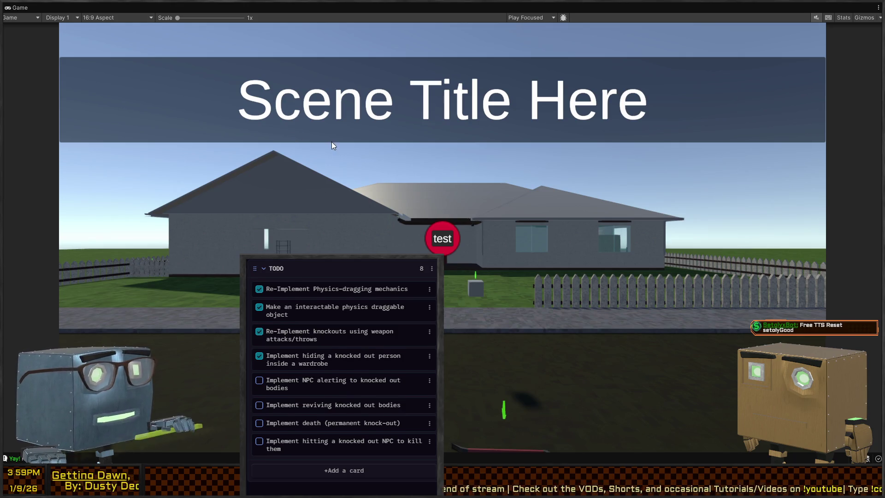
Restore the full editor layout, switch to the Scene view and start play mode
{"action": "key", "text": "shift+space"}
{"action": "left_click", "coordinate": [446, 8]}
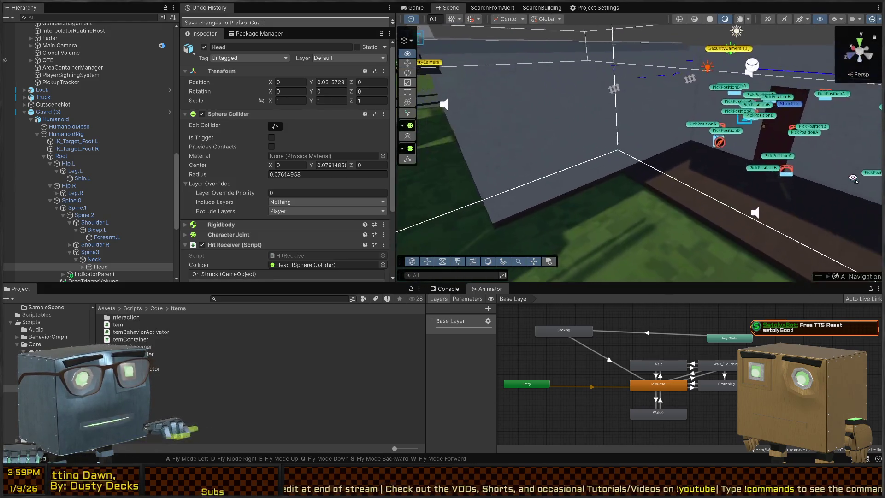
{"action": "key", "text": "ctrl+p"}
{"action": "key", "text": "w"}
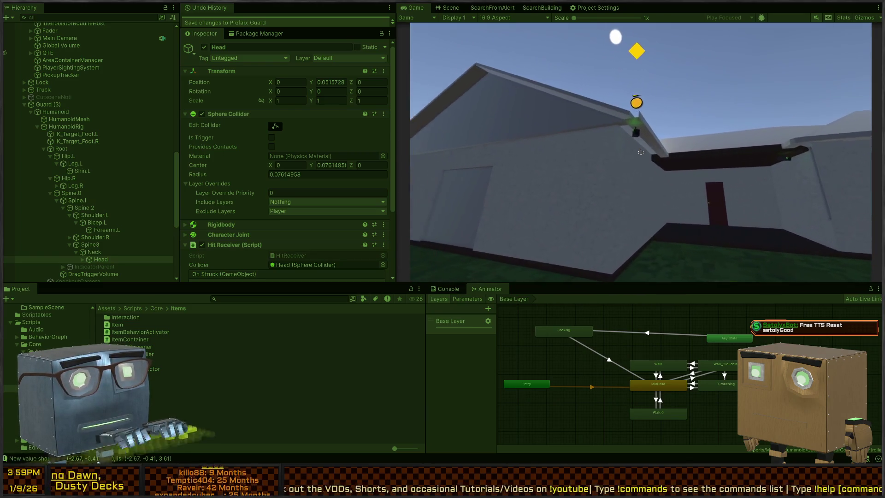
Fly the scene view to the house wall and select the SecurityCamera
{"action": "key", "text": "ctrl+1"}
{"action": "key", "text": "s"}
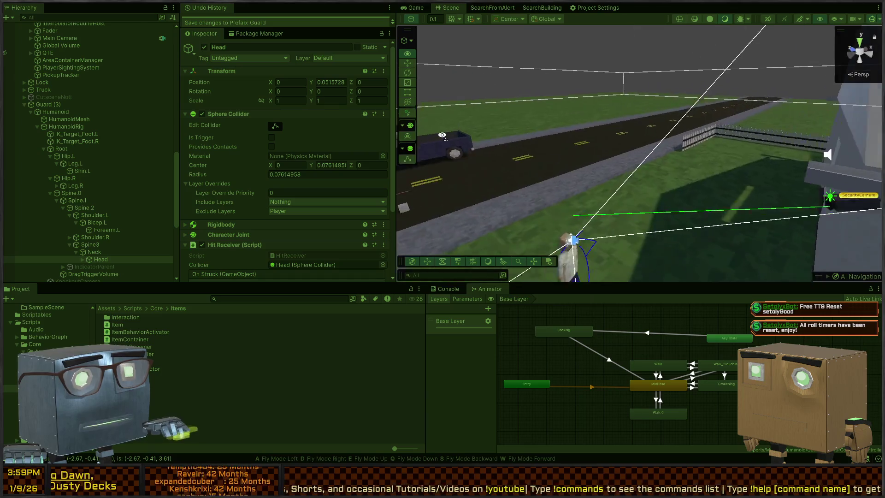
{"action": "key", "text": "w"}
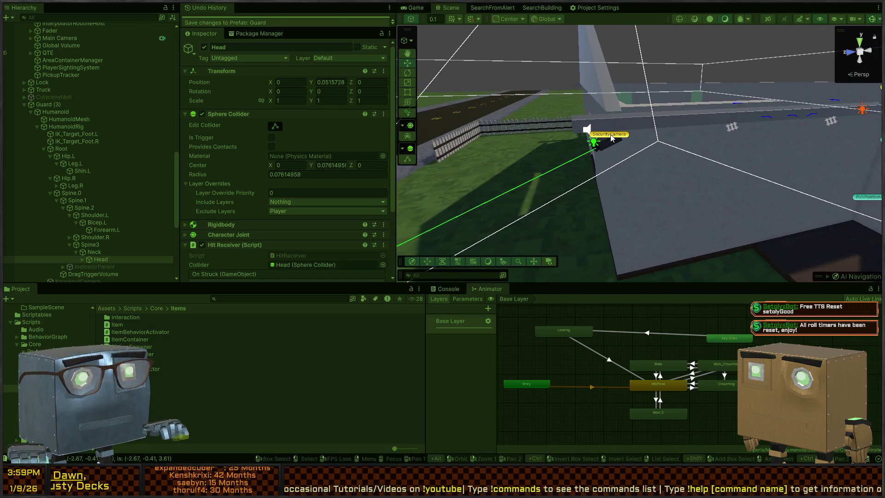
{"action": "left_click", "coordinate": [612, 138]}
{"action": "scroll", "coordinate": [225, 142], "scroll_direction": "down", "scroll_amount": 5}
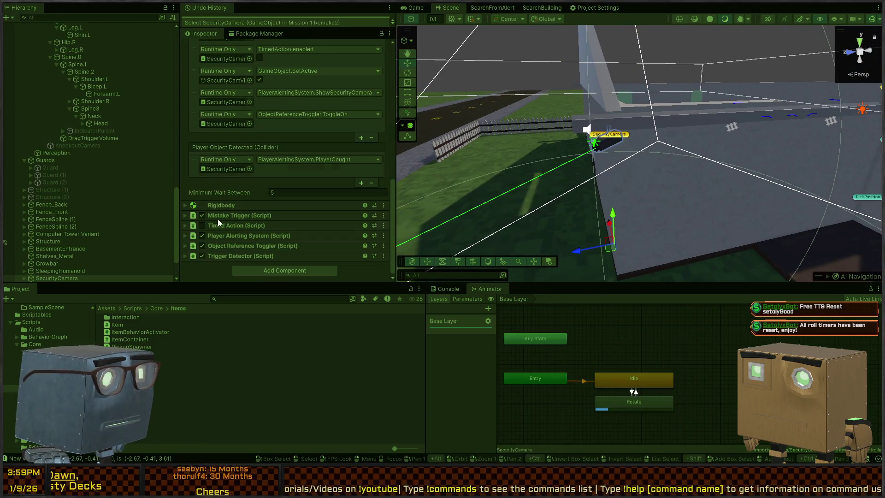
Expand SecurityCamera through Armature.001, Bone, Bone.002 and Bone.001 in the Hierarchy
{"action": "scroll", "coordinate": [61, 275], "scroll_direction": "down", "scroll_amount": 3}
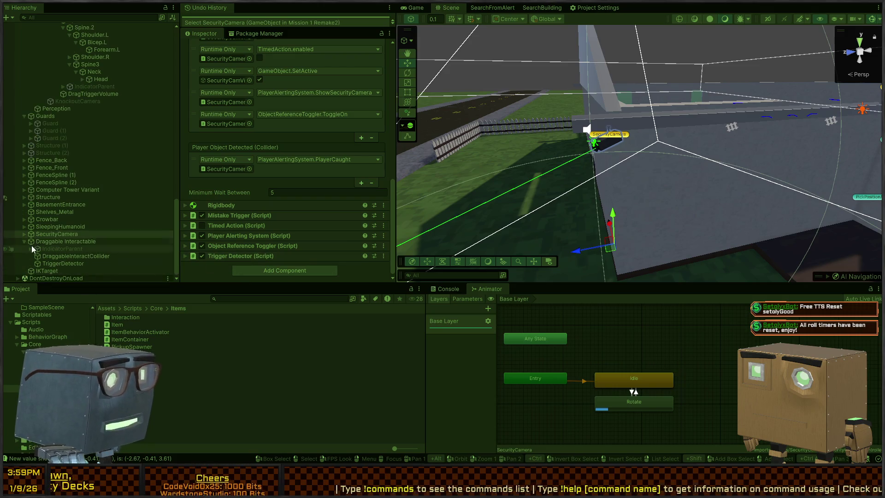
{"action": "left_click", "coordinate": [24, 234]}
{"action": "left_click", "coordinate": [40, 234]}
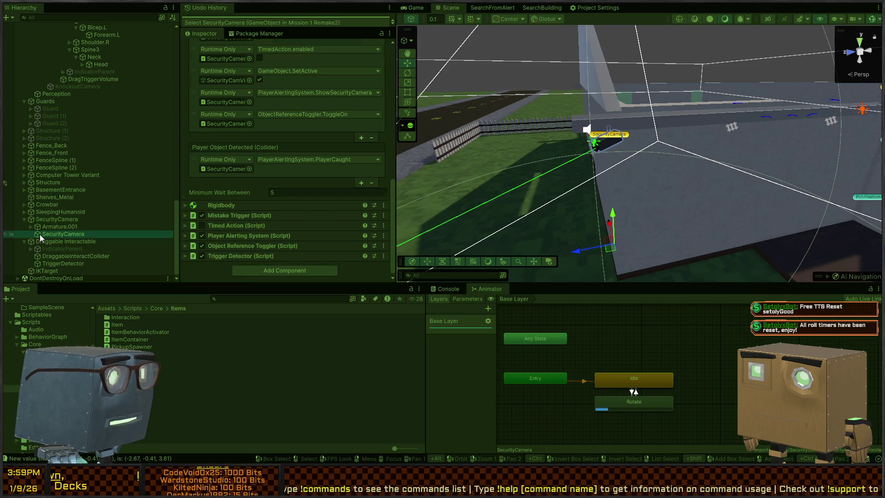
{"action": "left_click", "coordinate": [28, 227]}
{"action": "left_click", "coordinate": [36, 227]}
{"action": "left_click", "coordinate": [43, 234]}
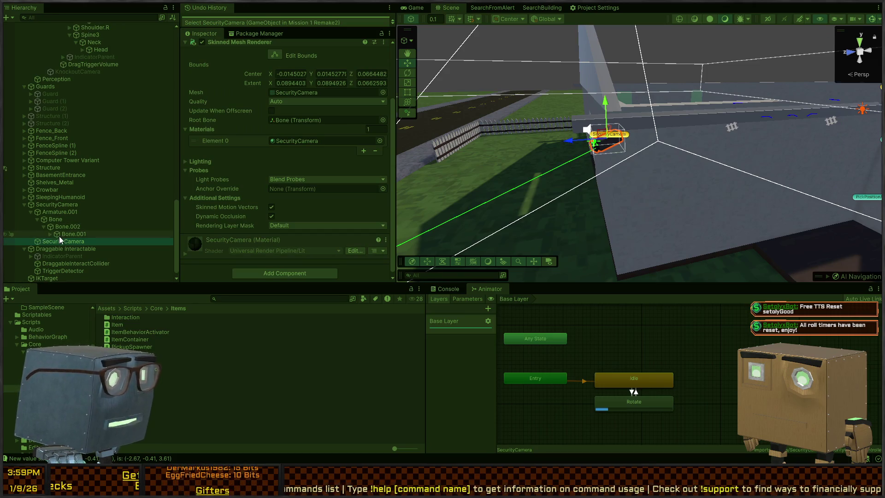
{"action": "left_click", "coordinate": [50, 234]}
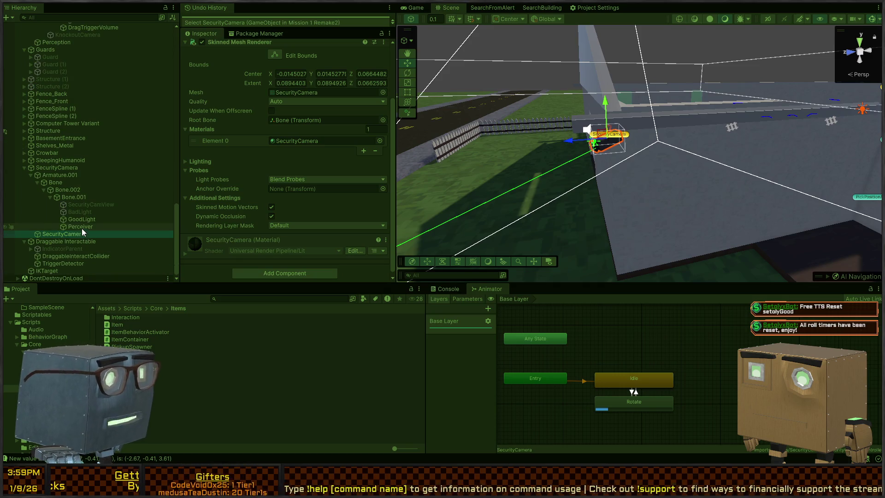
Select Perceiver to view its settings, then return to the maximized Game view
{"action": "left_click", "coordinate": [82, 228]}
{"action": "scroll", "coordinate": [332, 166], "scroll_direction": "down", "scroll_amount": 9}
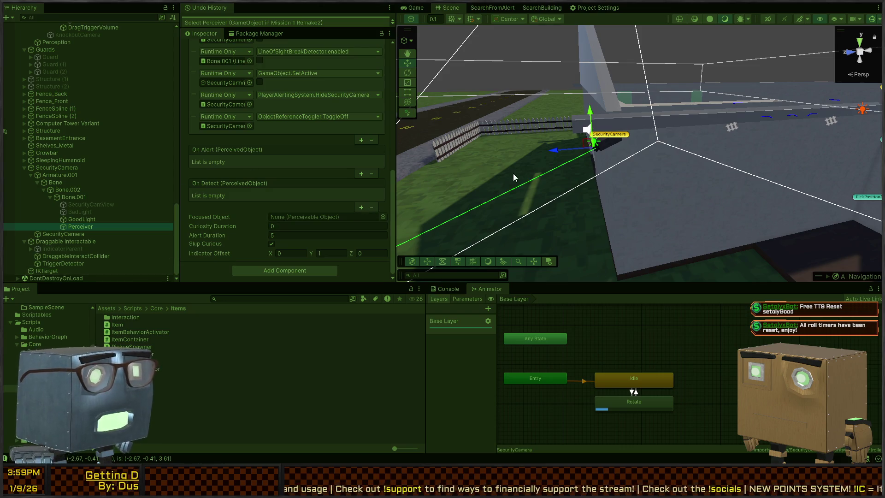
{"action": "left_click", "coordinate": [414, 10]}
{"action": "key", "text": "shift+space"}
{"action": "key", "text": "shift+space"}
{"action": "key", "text": "shift+space"}
Take camera control and walk across the road, past the parked car to the house entrance
{"action": "left_click", "coordinate": [441, 190]}
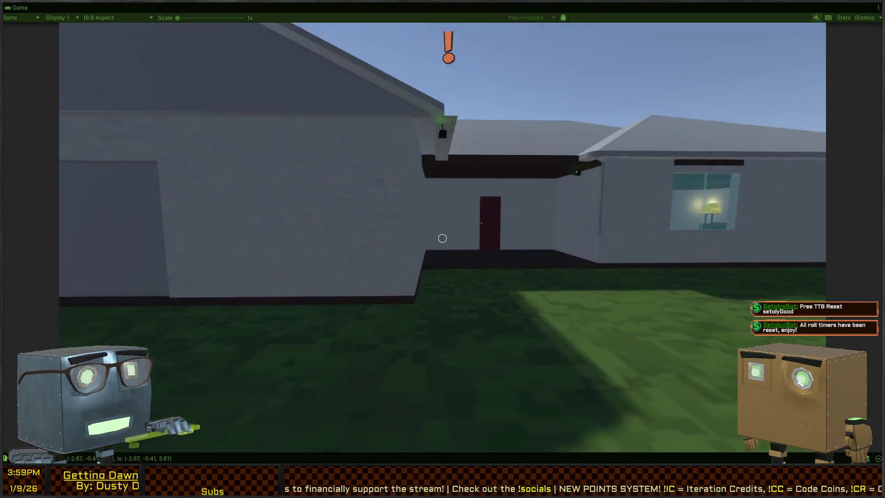
{"action": "key", "text": "d"}
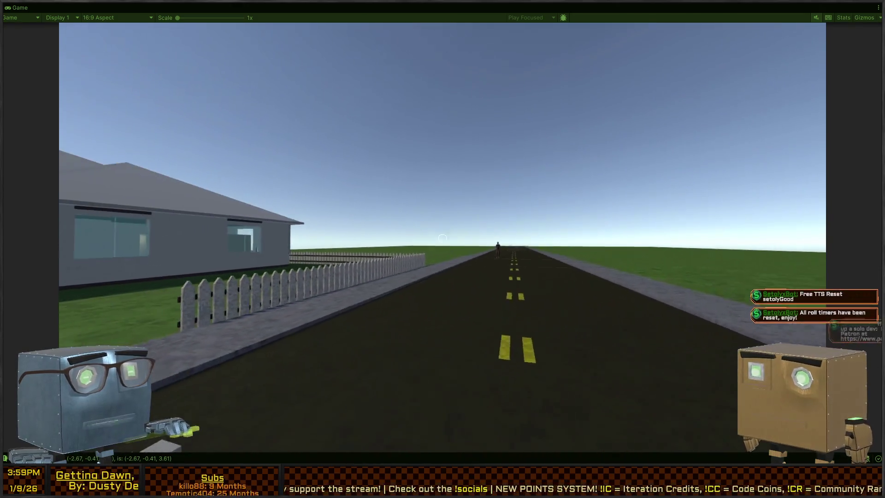
{"action": "key", "text": "d"}
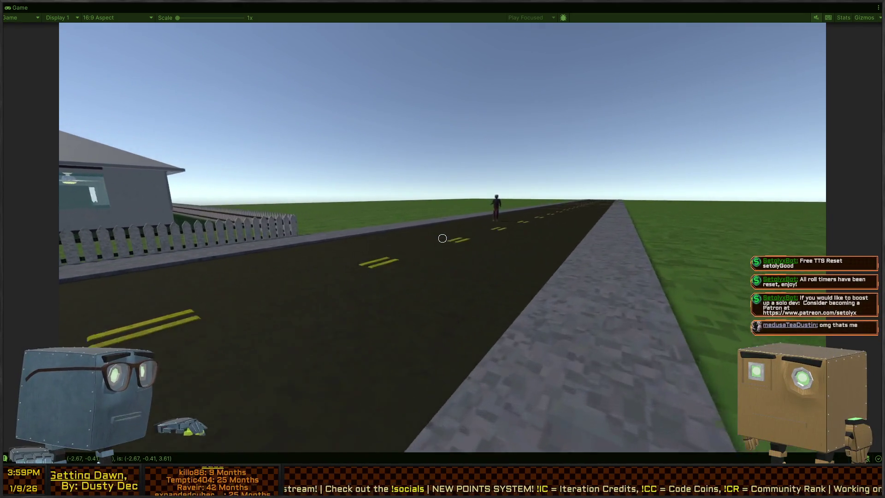
{"action": "mouse_move", "coordinate": [442, 238]}
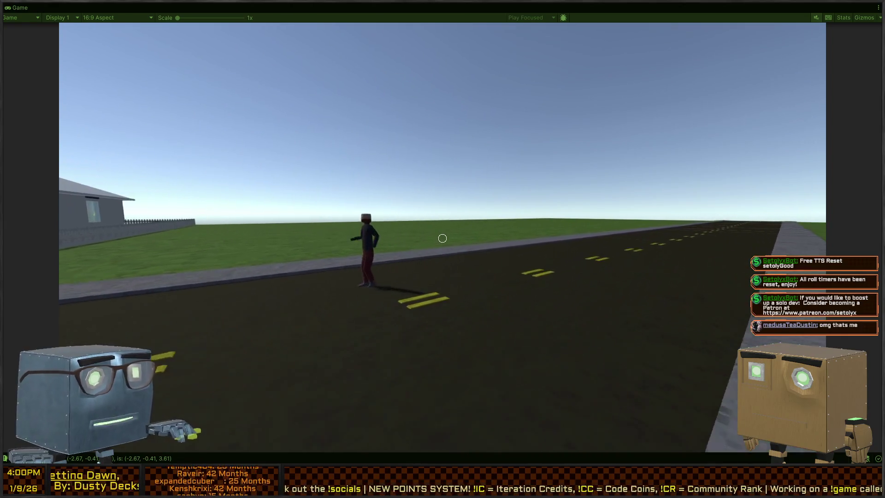
{"action": "key", "text": "w"}
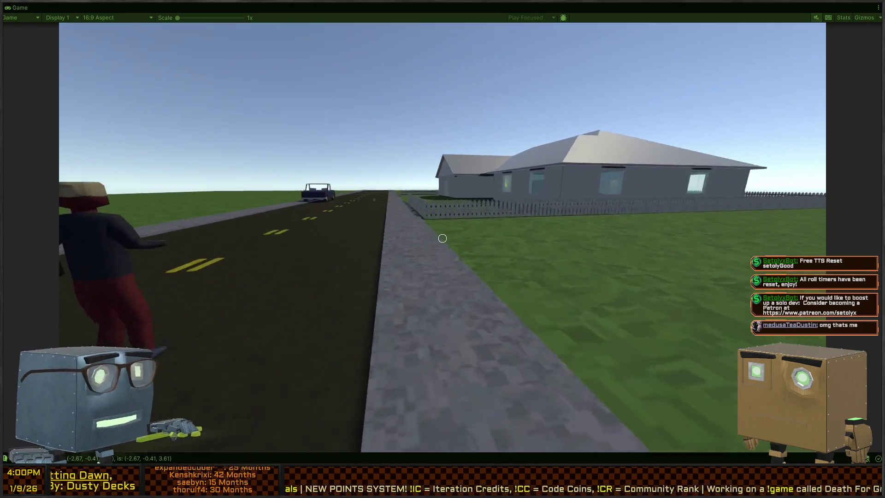
{"action": "key", "text": "w"}
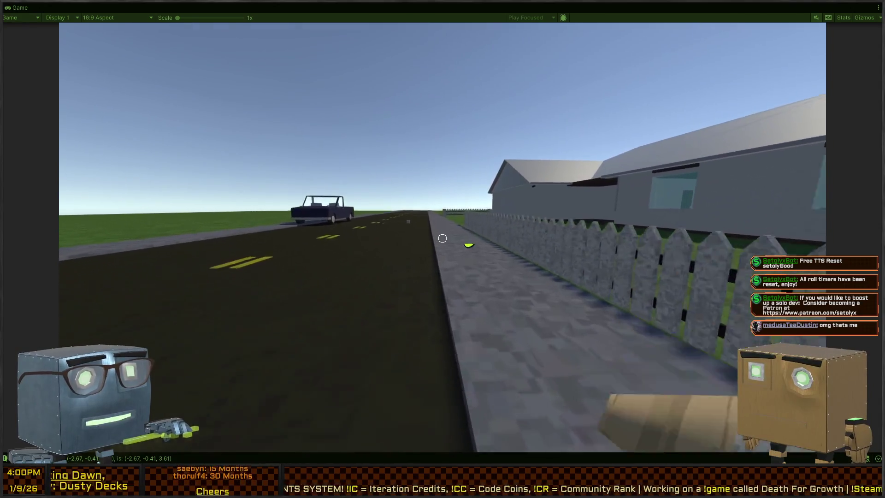
{"action": "key", "text": "w"}
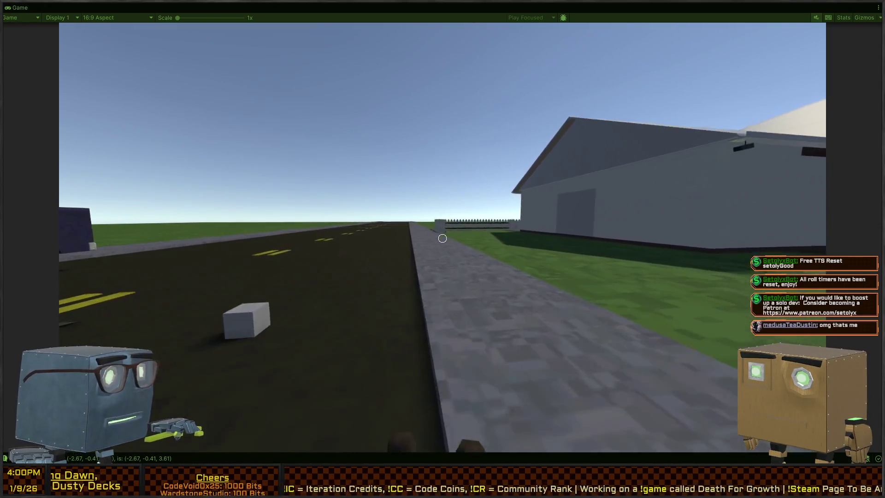
{"action": "key", "text": "w"}
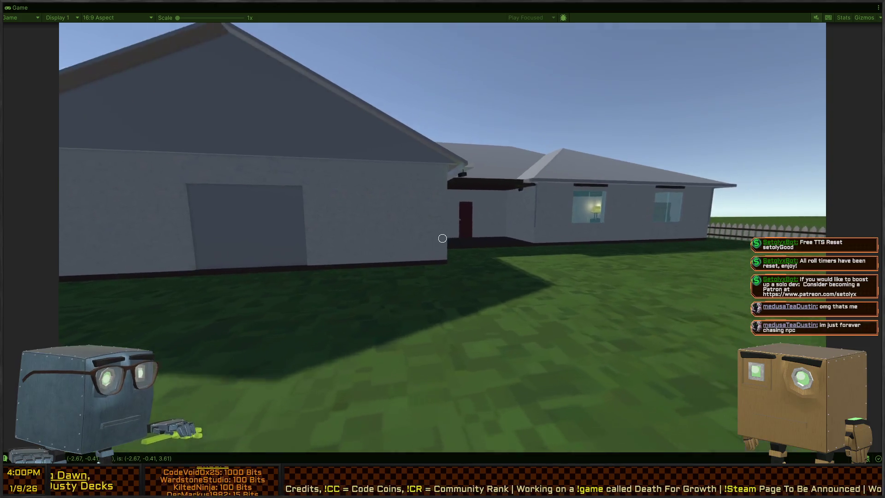
{"action": "key", "text": "w"}
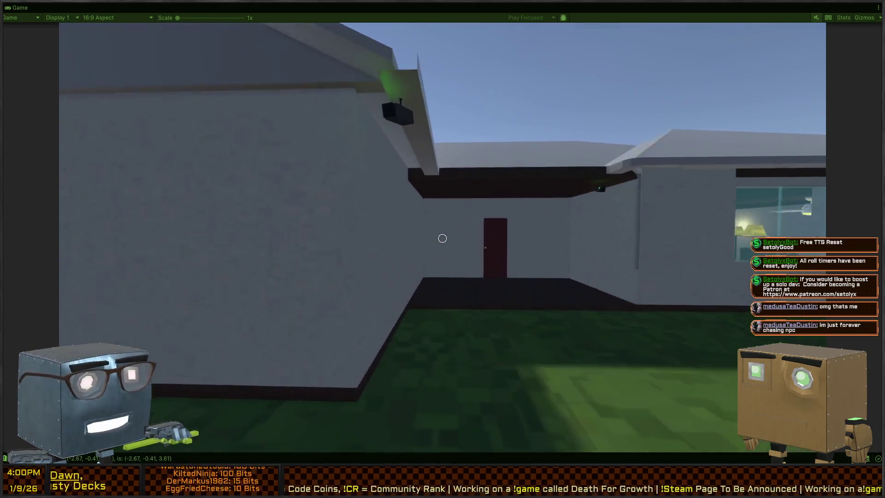
Take the crowbar from the road and head toward the guard
{"action": "key", "text": "e"}
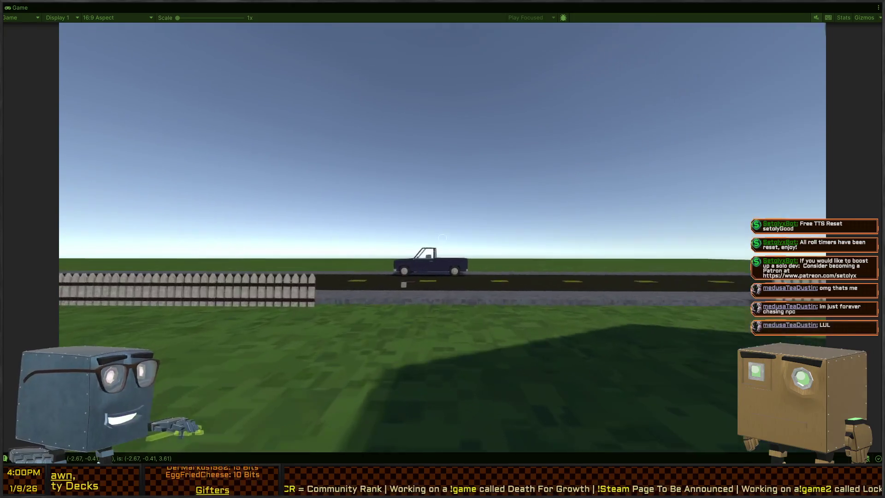
{"action": "key", "text": "w"}
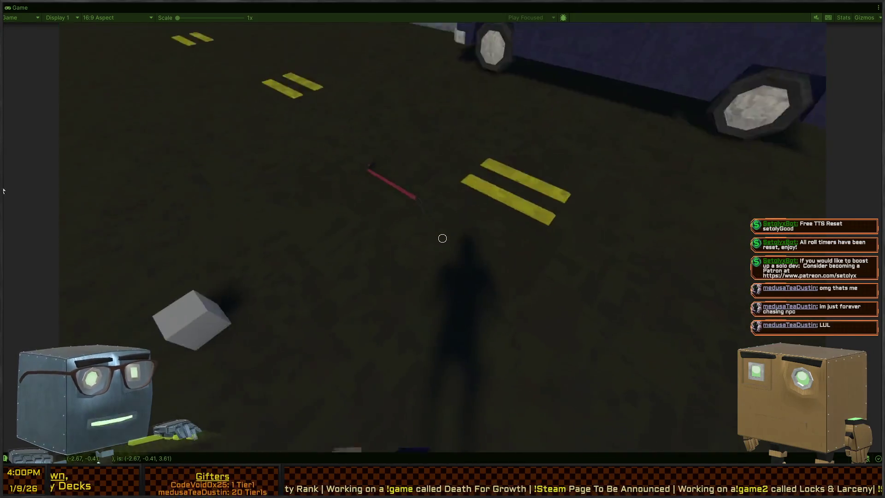
{"action": "key", "text": "f"}
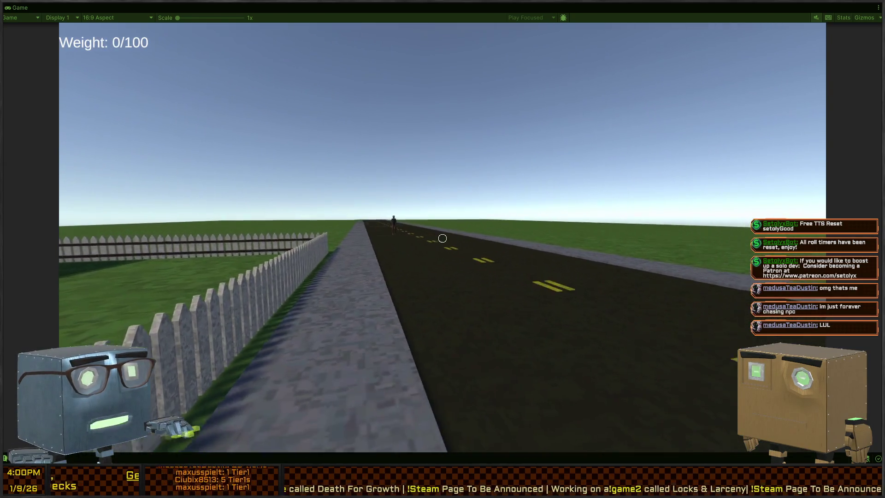
{"action": "key", "text": "w"}
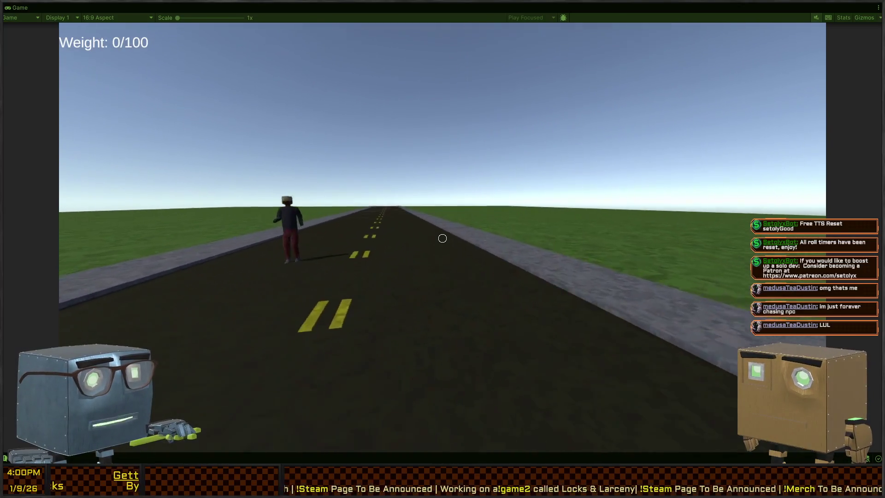
Knock the guard out with the crowbar, throw it away and approach the ragdoll
{"action": "left_click", "coordinate": [442, 237]}
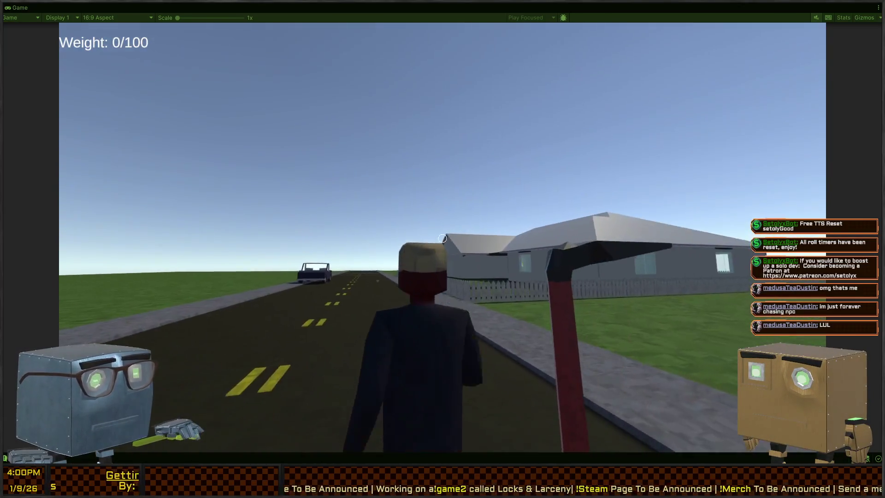
{"action": "left_click", "coordinate": [442, 238]}
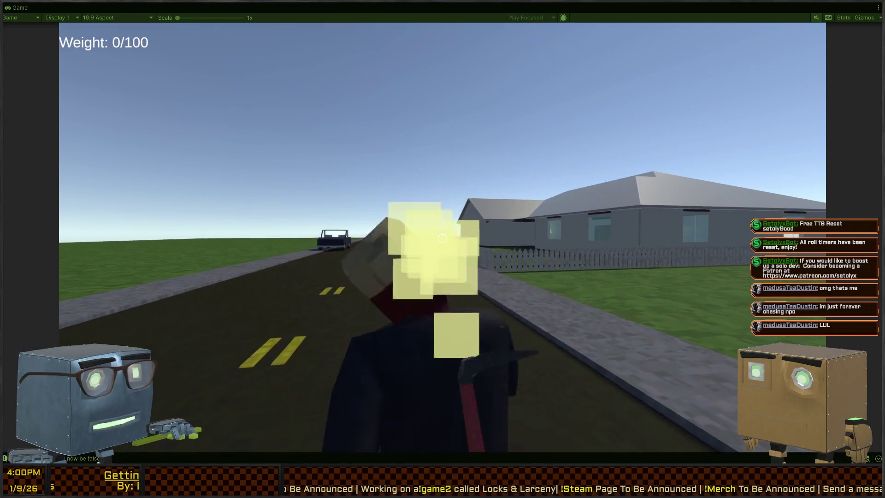
{"action": "key", "text": "s"}
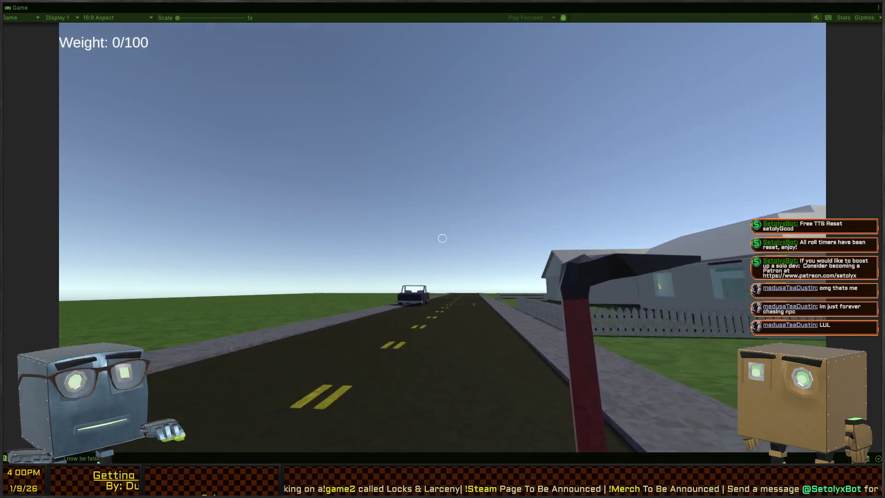
{"action": "right_click", "coordinate": [443, 238]}
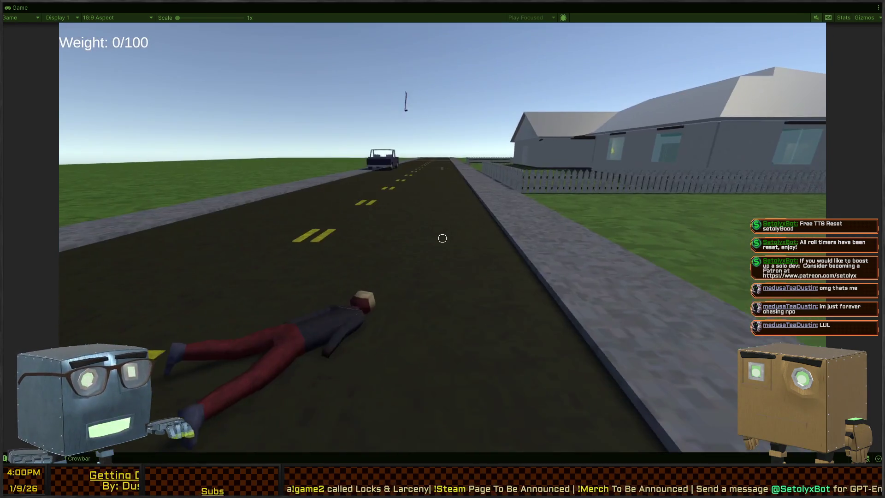
{"action": "key", "text": "w"}
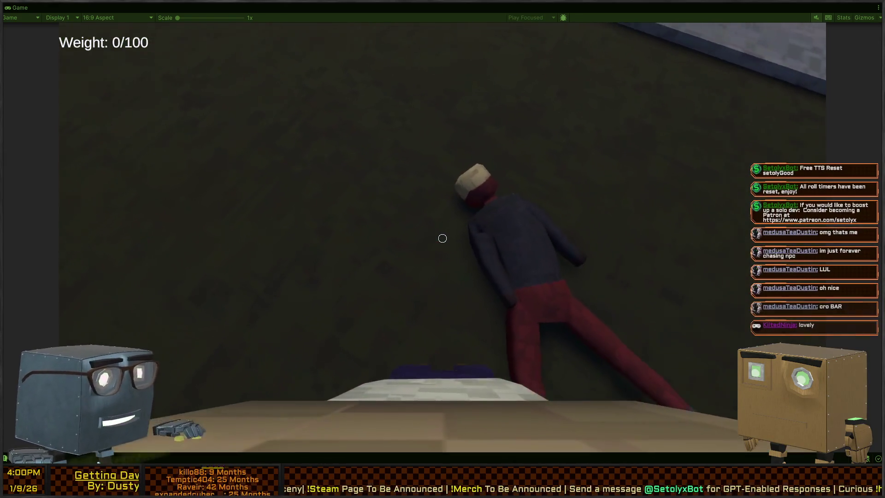
Drag the guard into the house, through the red doors and into the bedroom
{"action": "mouse_move", "coordinate": [442, 238]}
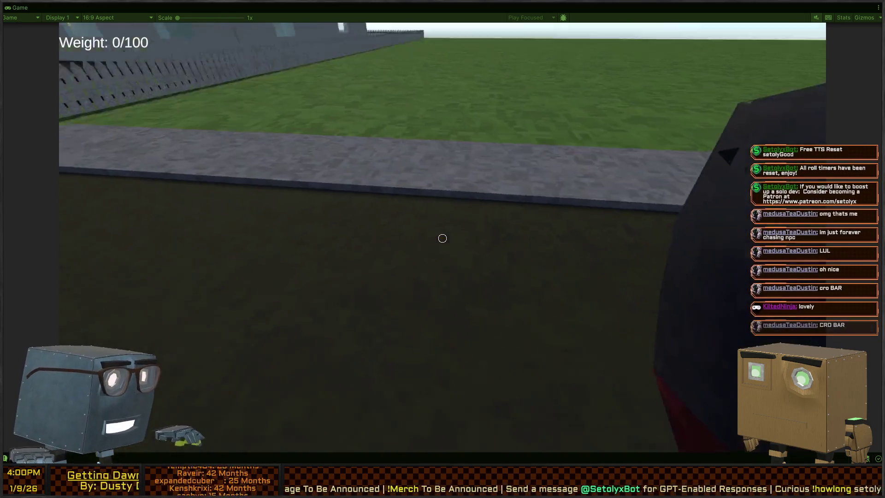
{"action": "key", "text": "w"}
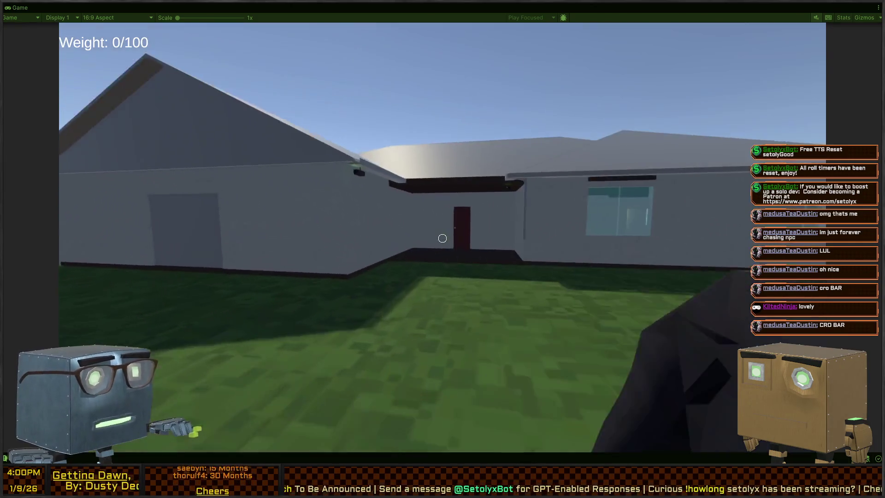
{"action": "key", "text": "w"}
{"action": "key", "text": "w"}
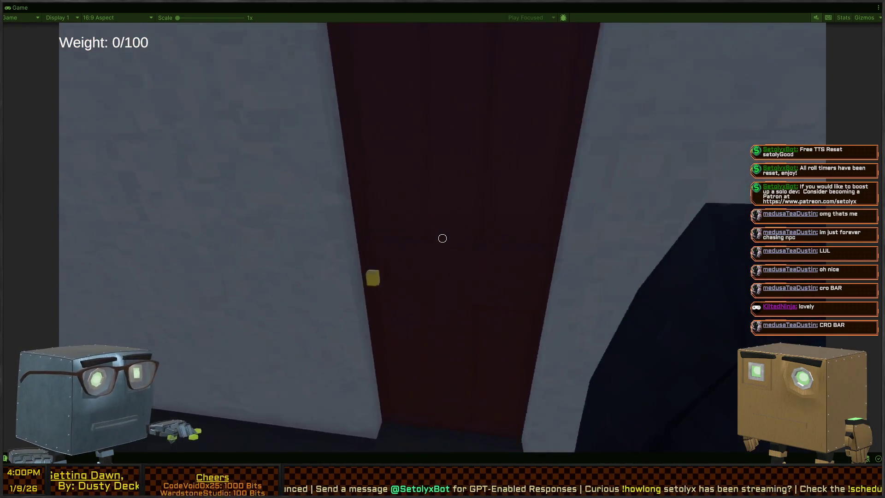
{"action": "key", "text": "f"}
{"action": "key", "text": "w"}
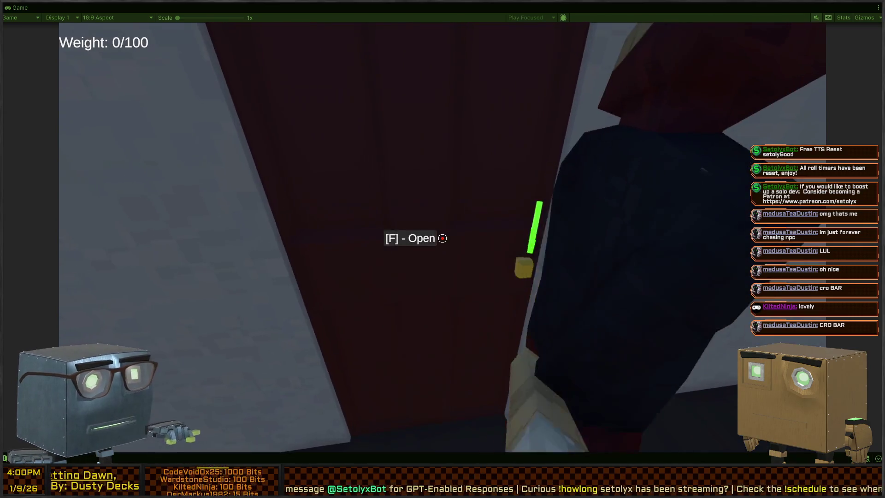
{"action": "key", "text": "f"}
{"action": "key", "text": "w"}
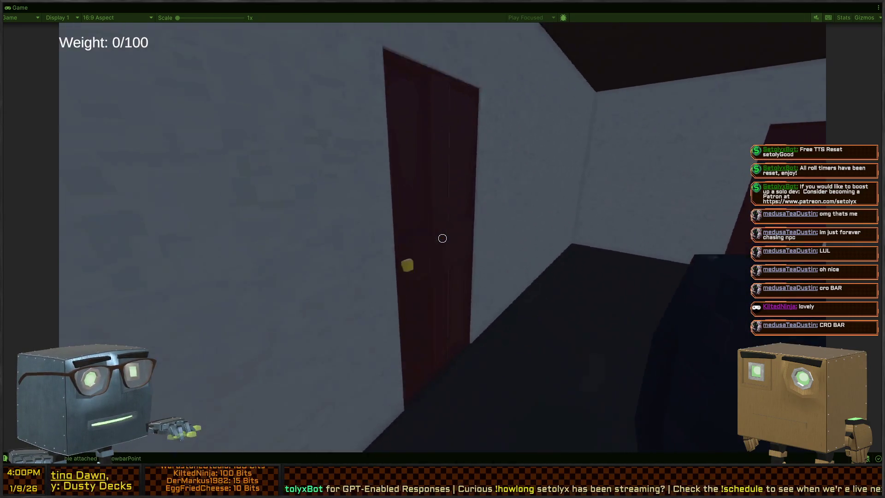
{"action": "key", "text": "f"}
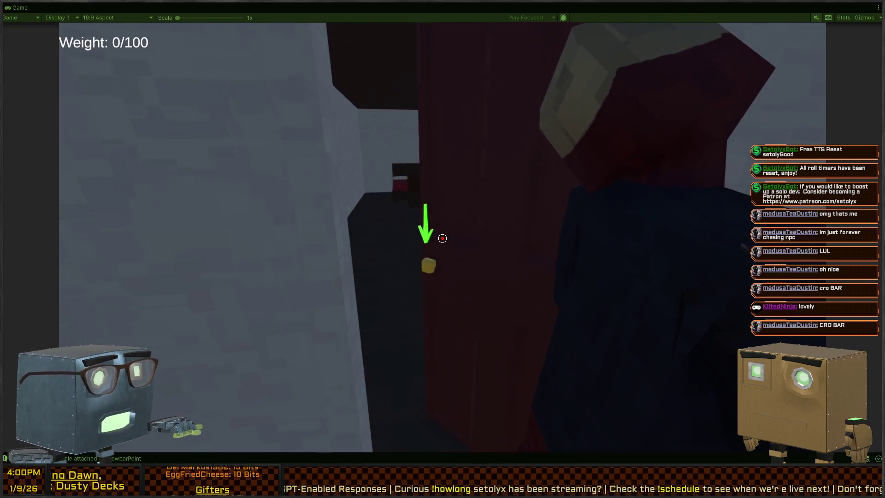
{"action": "key", "text": "w"}
{"action": "key", "text": "w"}
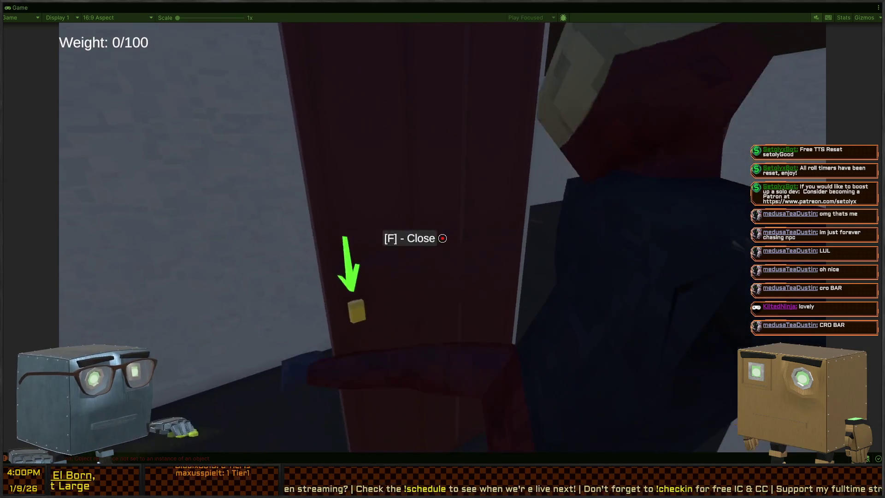
Dump the guard in the wardrobe and walk out of the house to the pickup
{"action": "key", "text": "w"}
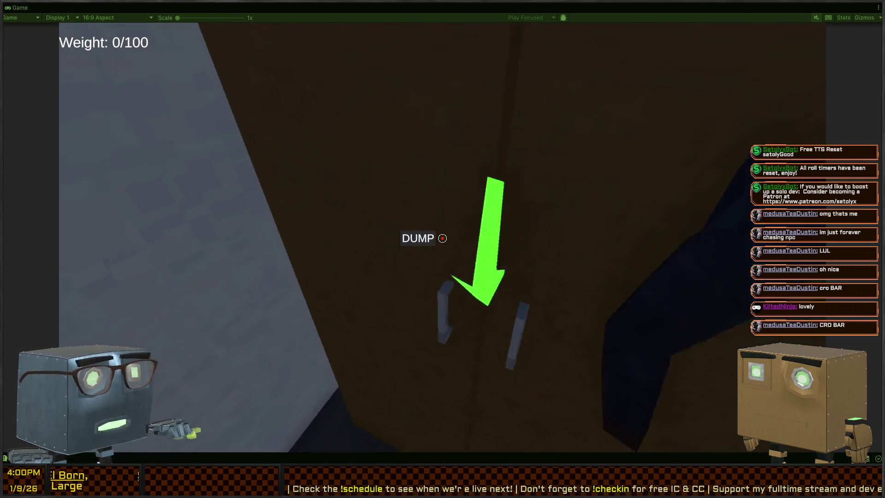
{"action": "key", "text": "w"}
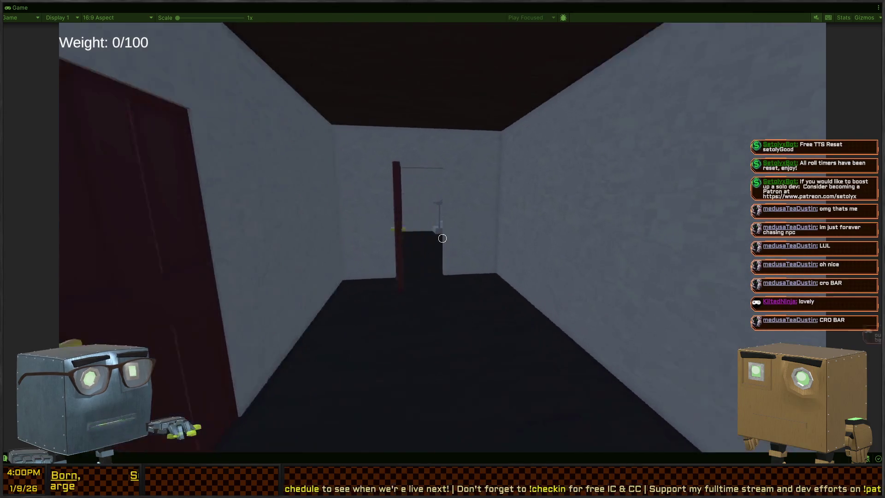
{"action": "key", "text": "w"}
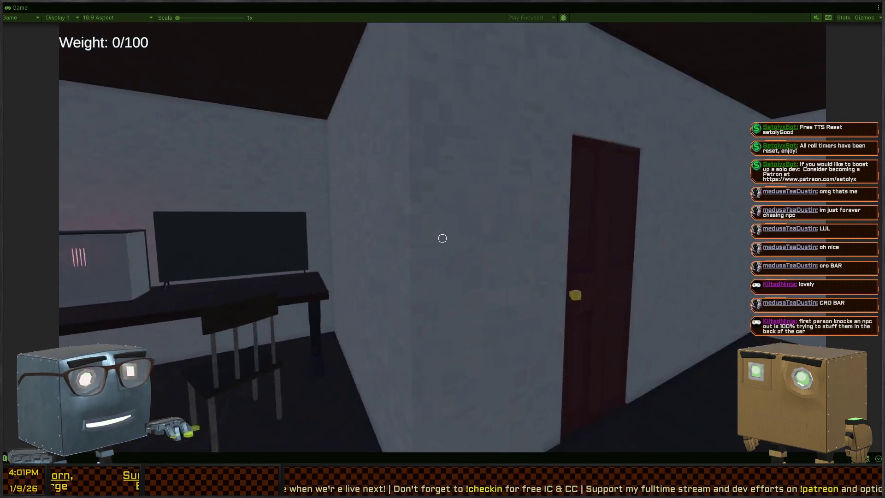
{"action": "key", "text": "w"}
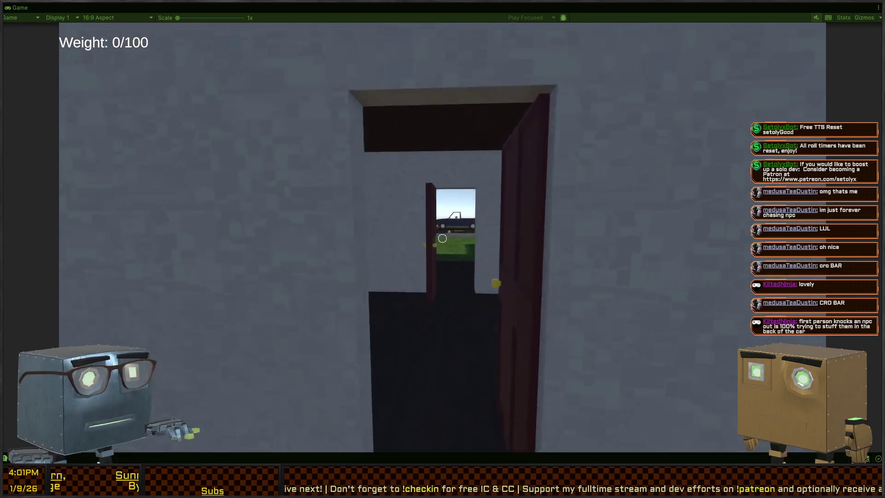
{"action": "key", "text": "w"}
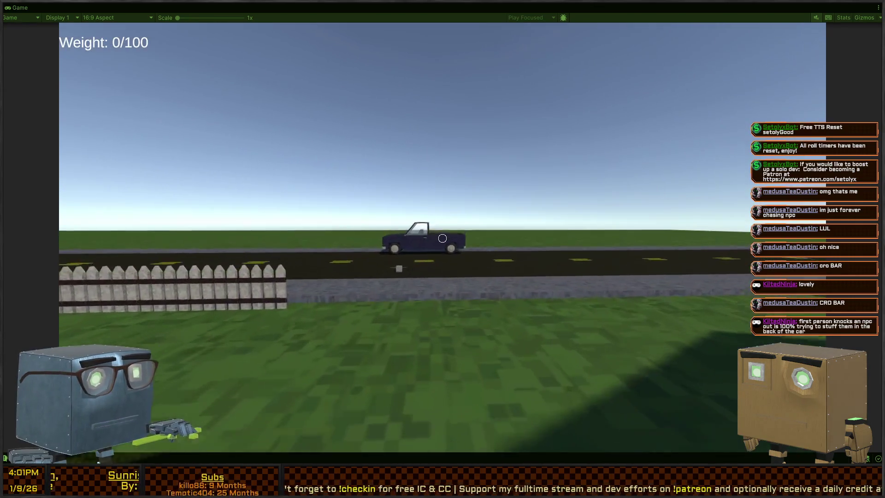
{"action": "key", "text": "w"}
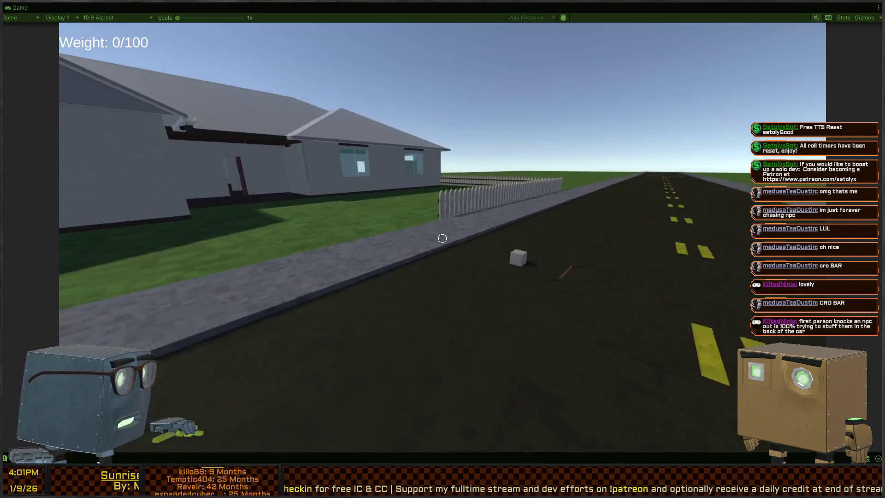
Step up to the pickup's bed, stop play mode and restore the full editor layout
{"action": "key", "text": "w"}
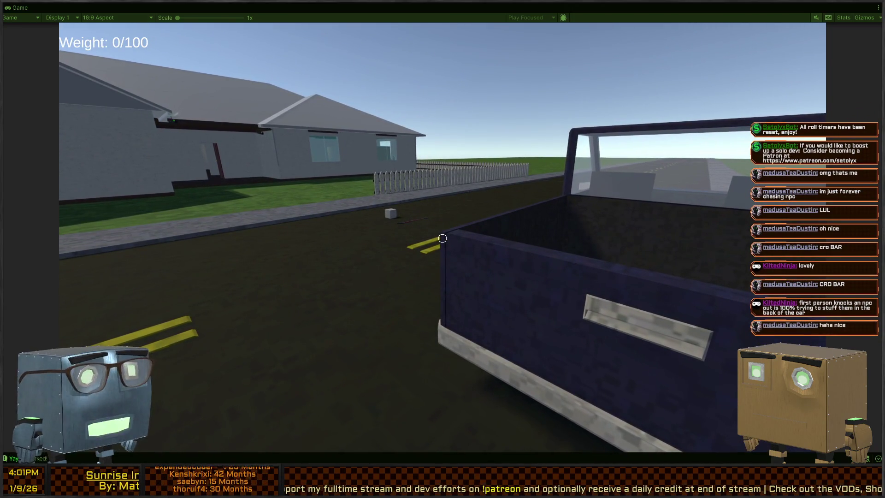
{"action": "key", "text": "ctrl+p"}
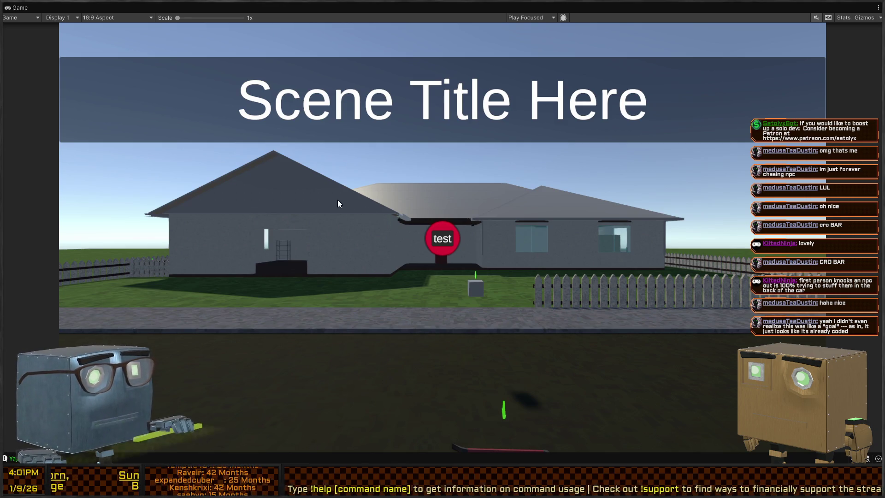
{"action": "key", "text": "shift+space"}
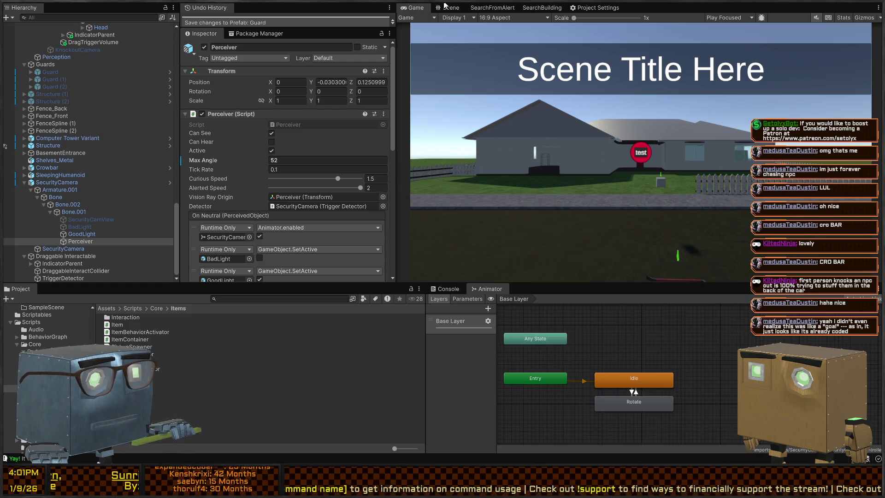
Switch to the Scene view and fly and orbit the camera around the house
{"action": "left_click", "coordinate": [444, 9]}
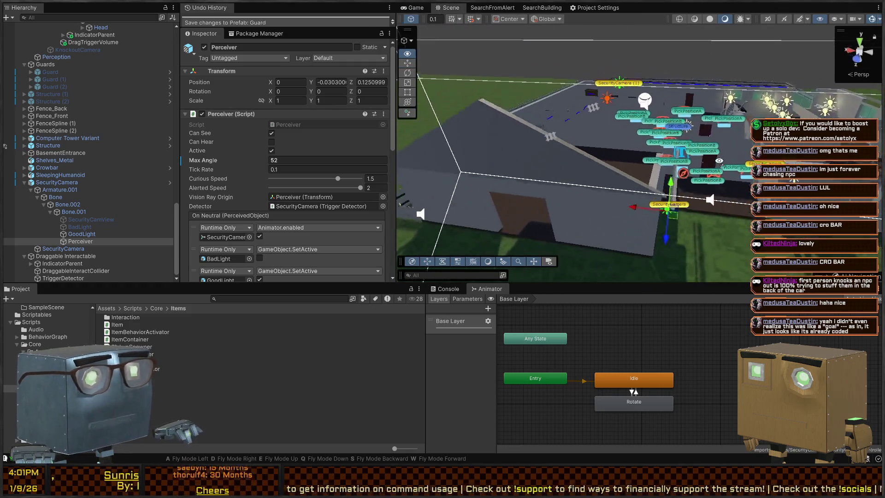
{"action": "key", "text": "s"}
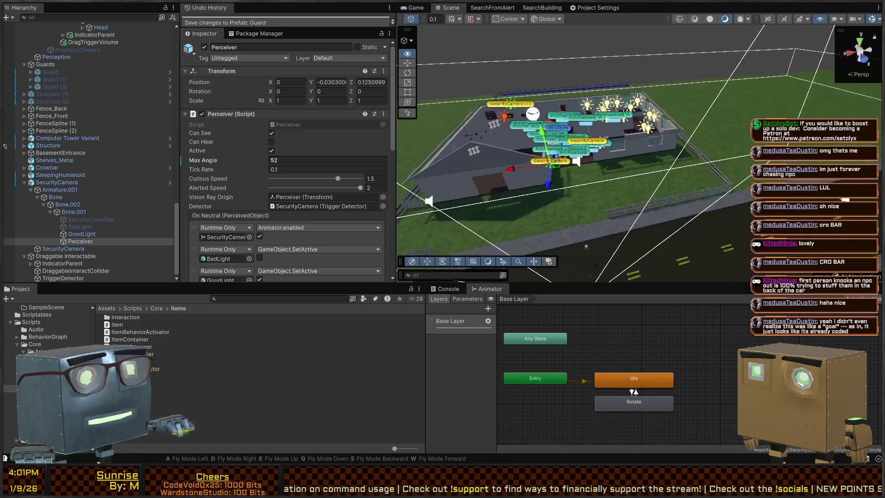
{"action": "key", "text": "w"}
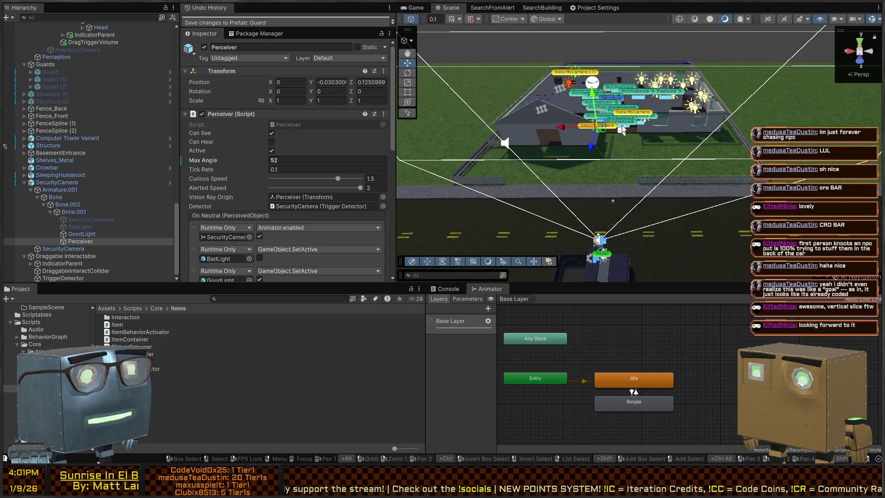
{"action": "mouse_move", "coordinate": [586, 135]}
{"action": "left_mouse_down"}
{"action": "mouse_move", "coordinate": [641, 110]}
{"action": "mouse_move", "coordinate": [586, 96]}
{"action": "left_mouse_up"}
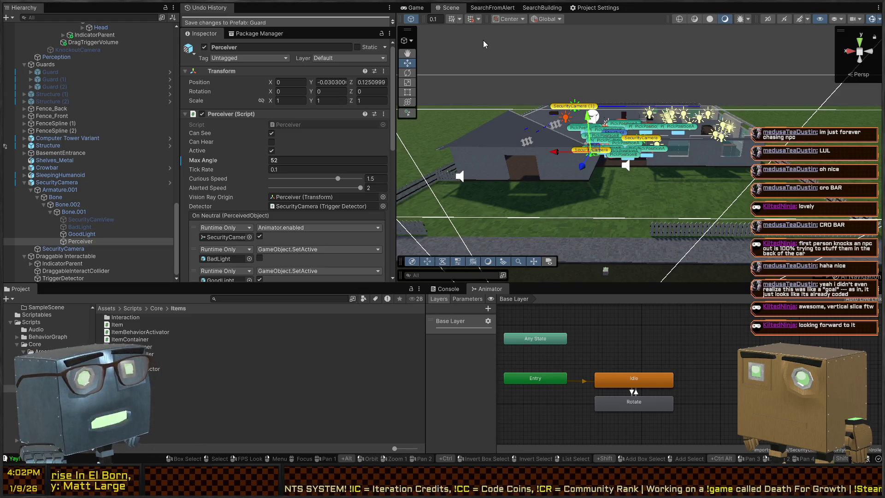
{"action": "left_click_drag", "start_coordinate": [519, 57], "coordinate": [528, 88]}
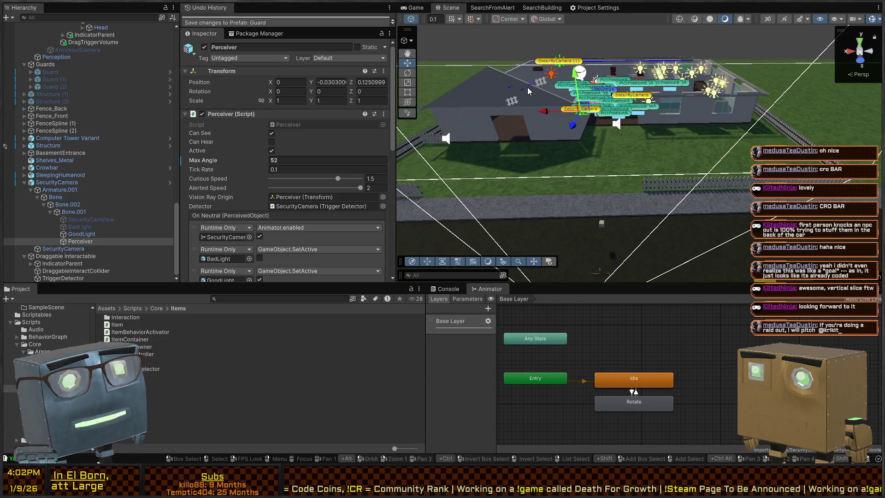
{"action": "mouse_move", "coordinate": [546, 100]}
{"action": "left_mouse_down"}
{"action": "mouse_move", "coordinate": [576, 96]}
{"action": "mouse_move", "coordinate": [574, 108]}
{"action": "left_mouse_up"}
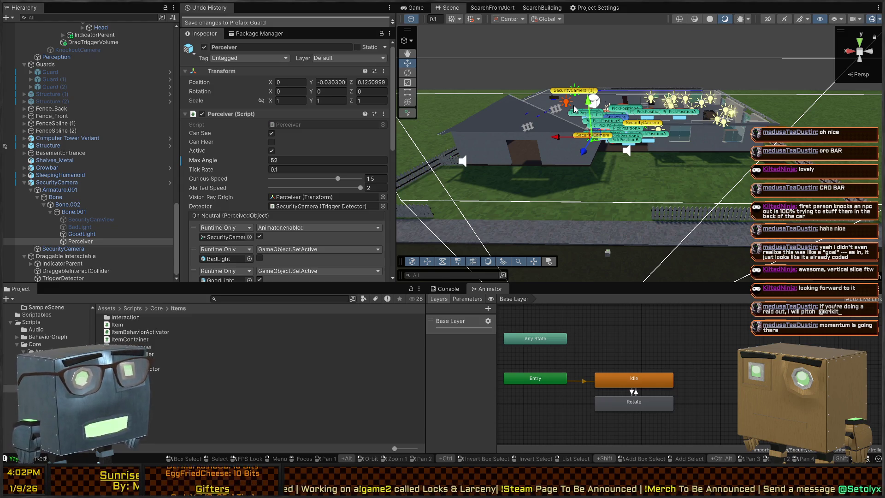
{"action": "mouse_move", "coordinate": [689, 76]}
{"action": "left_mouse_down"}
{"action": "mouse_move", "coordinate": [535, 116]}
{"action": "mouse_move", "coordinate": [668, 110]}
{"action": "left_mouse_up"}
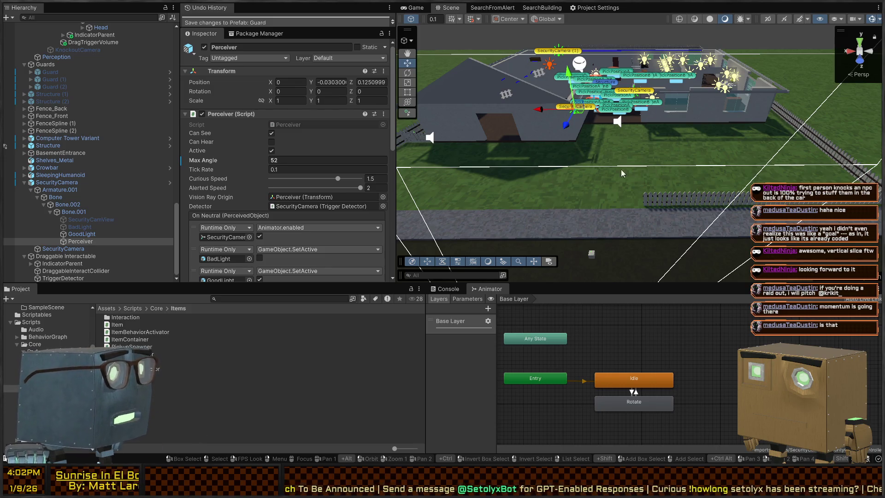
{"action": "mouse_move", "coordinate": [600, 169]}
{"action": "left_mouse_down"}
{"action": "mouse_move", "coordinate": [579, 139]}
{"action": "mouse_move", "coordinate": [636, 135]}
{"action": "left_mouse_up"}
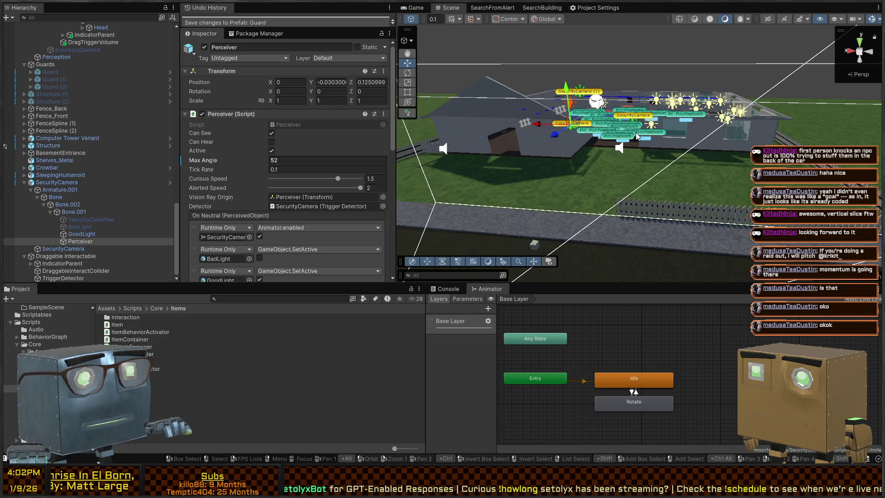